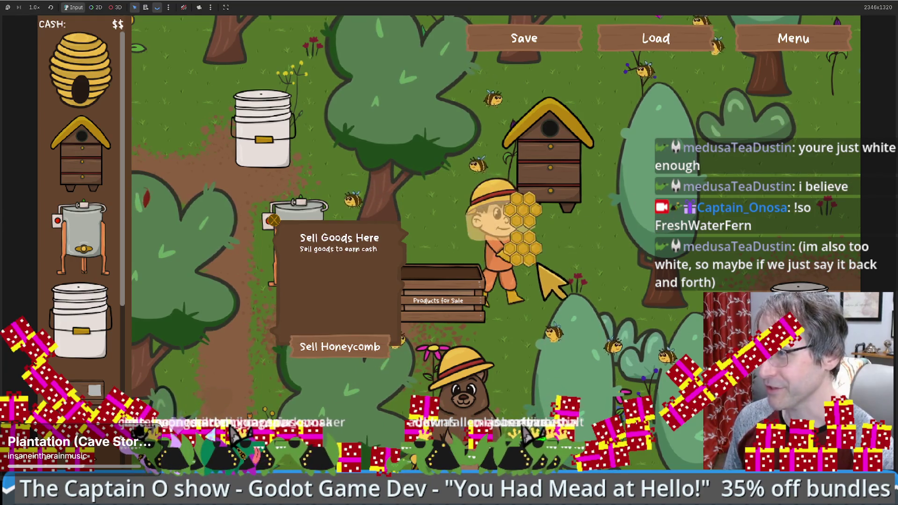
Walk the beekeeper to the products crate and sell the carried honeycomb
key(w)
key(a)
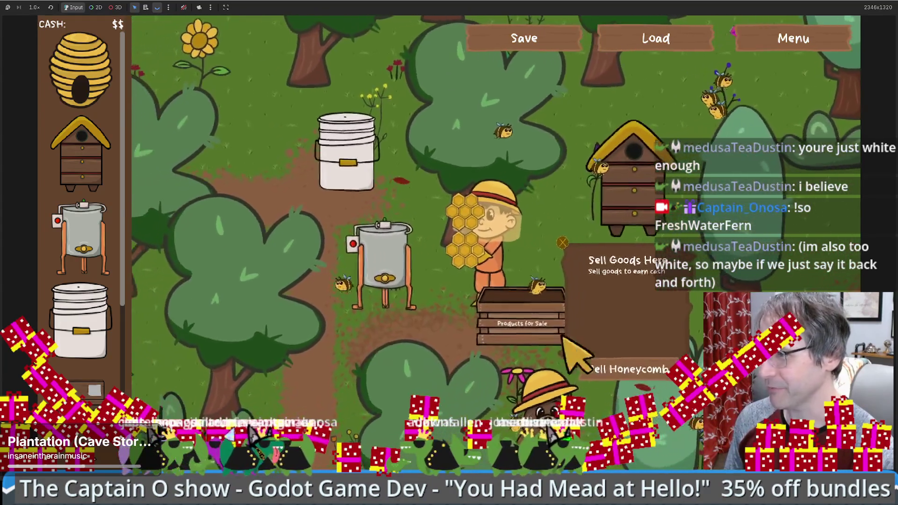
click(608, 368)
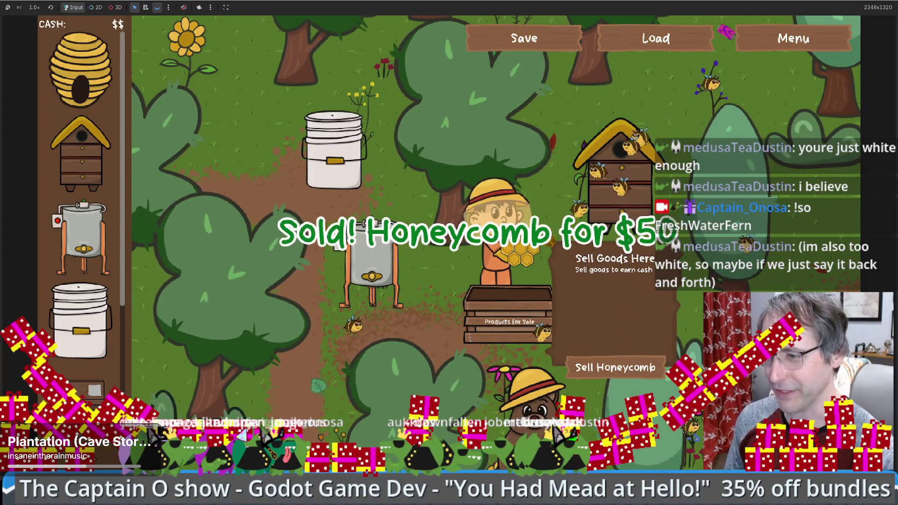
key(alt+F4)
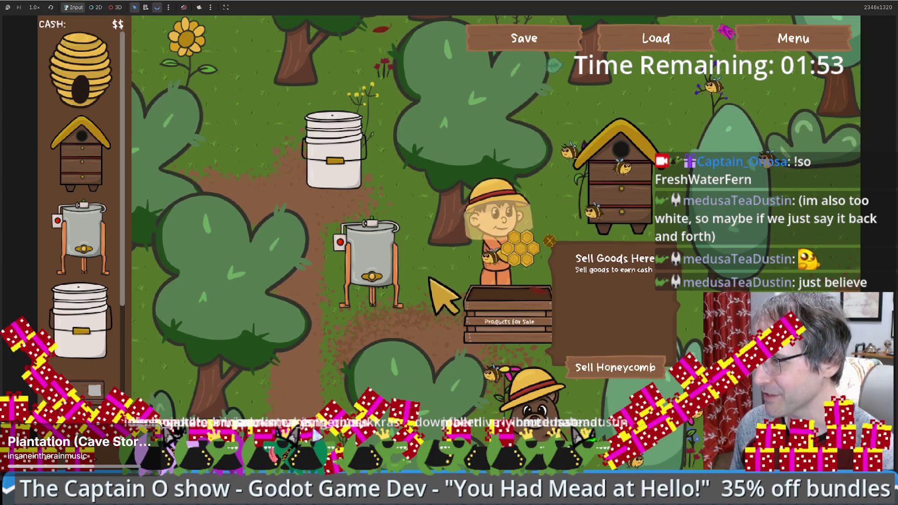
Take honey and beeswax from the extractor, sell both, then remove the Products for Sale box
click(602, 368)
click(395, 315)
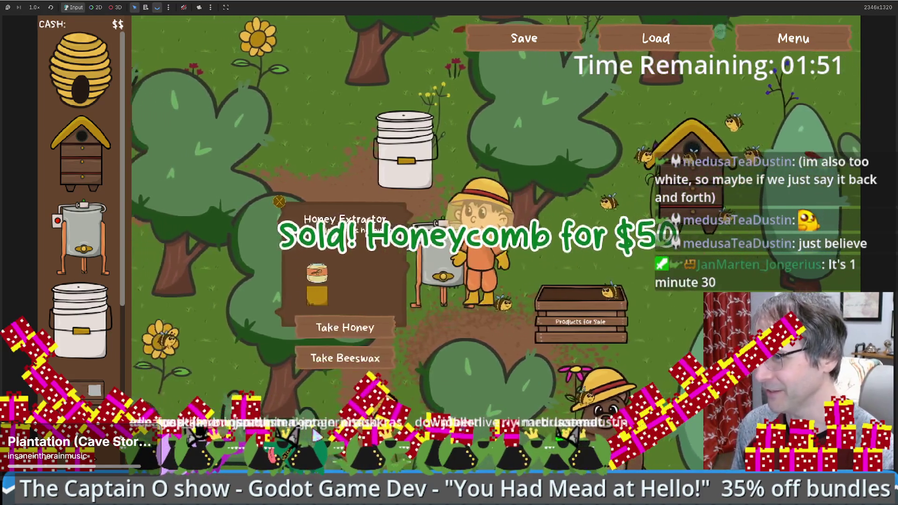
click(344, 327)
click(498, 312)
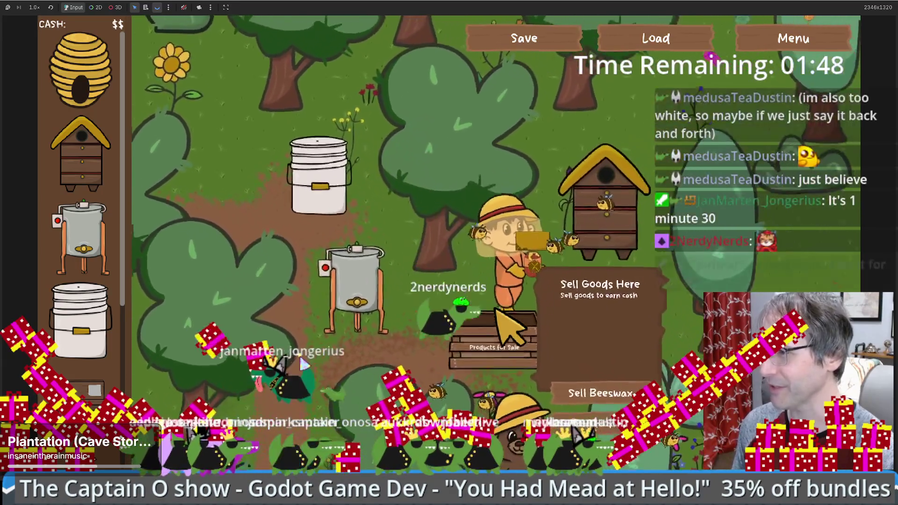
click(589, 365)
click(595, 367)
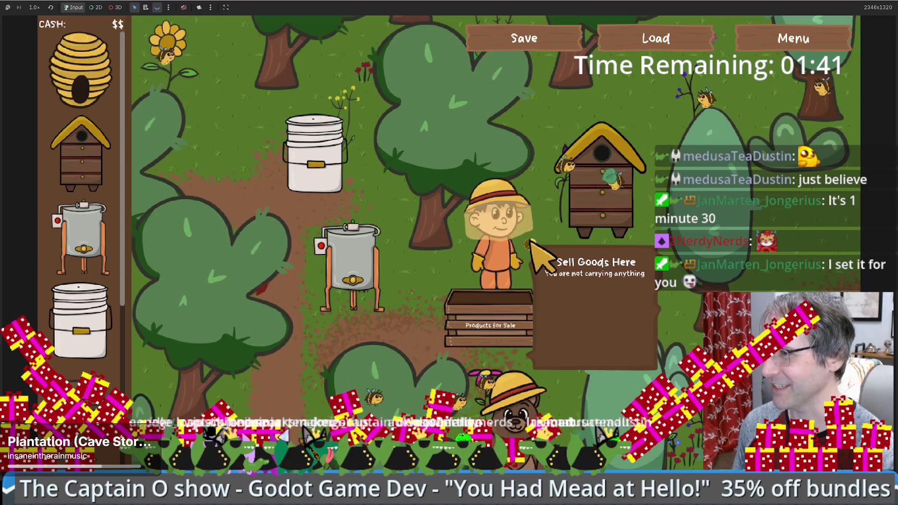
right_click(533, 246)
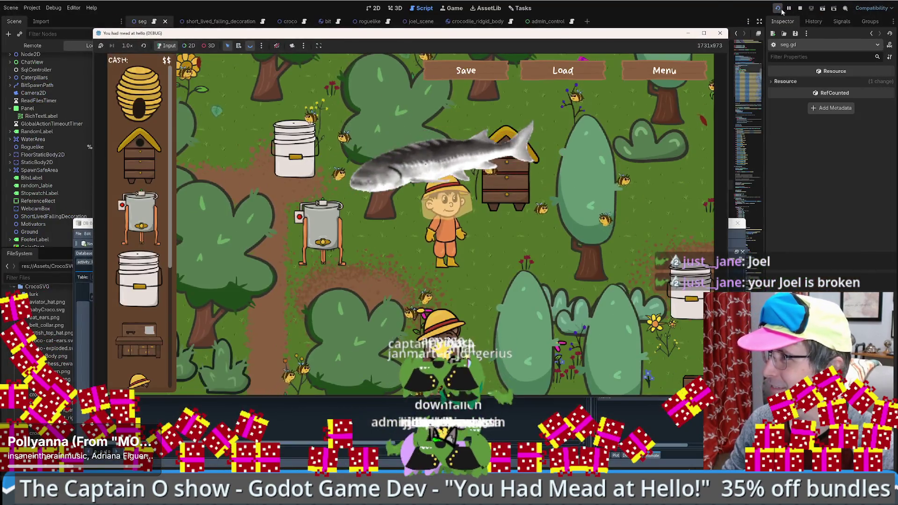
Relaunch the stream overlay project from the seg.gd script view with Run Project
click(778, 9)
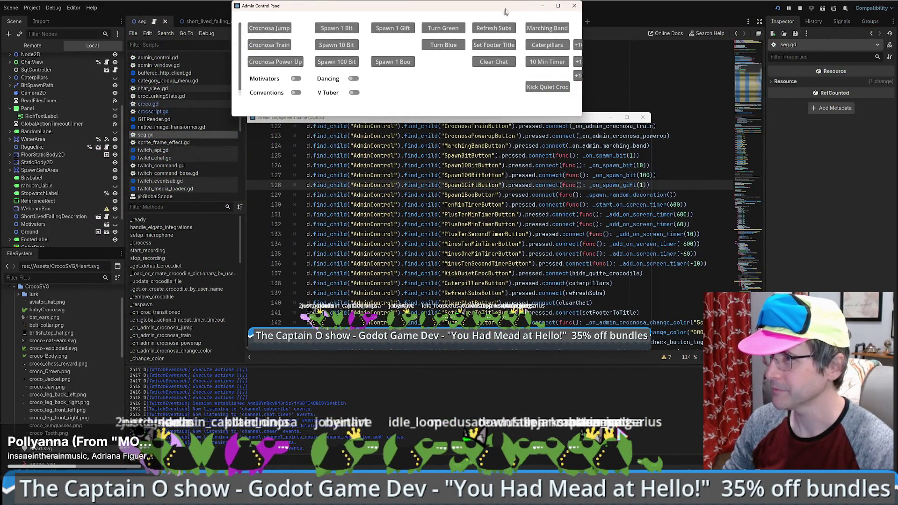
Move the Admin Control Panel off the code, put the game window behind, and read seg.gd from line 132
drag(505, 12, 897, 71)
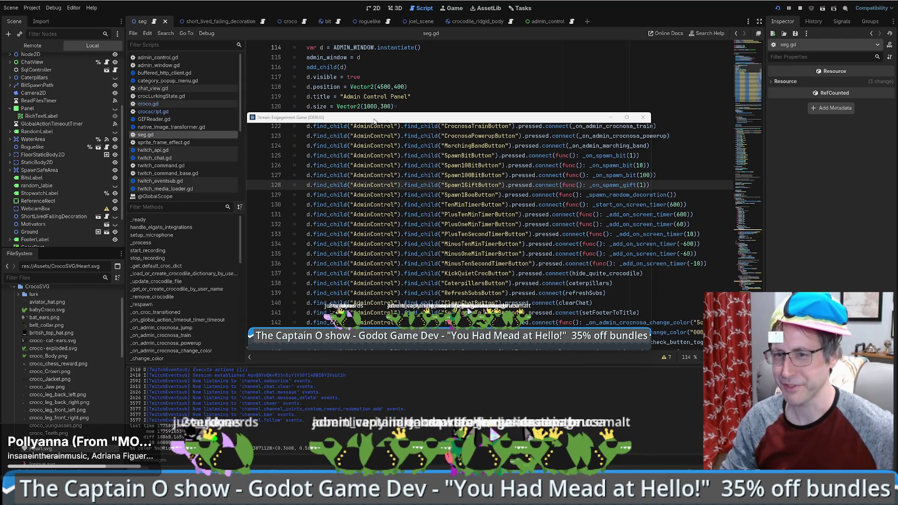
key(alt+Tab)
click(515, 224)
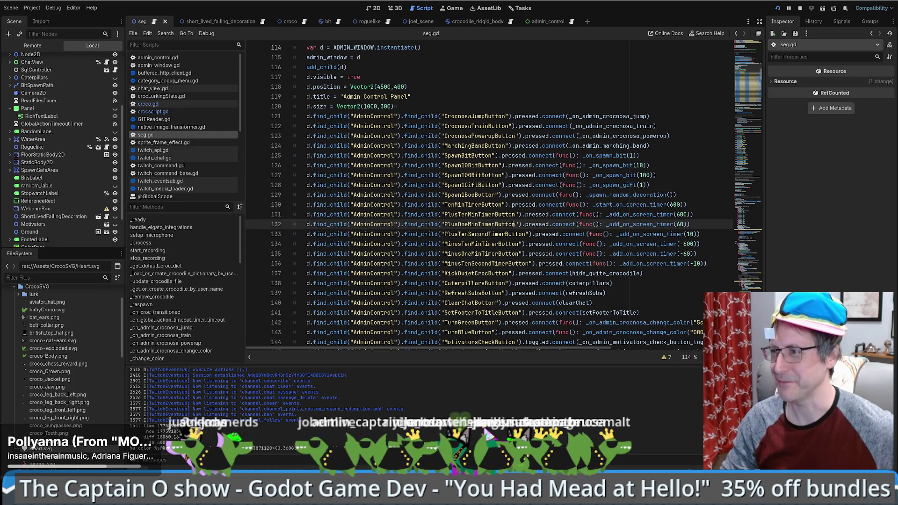
scroll(505, 233, down, 2)
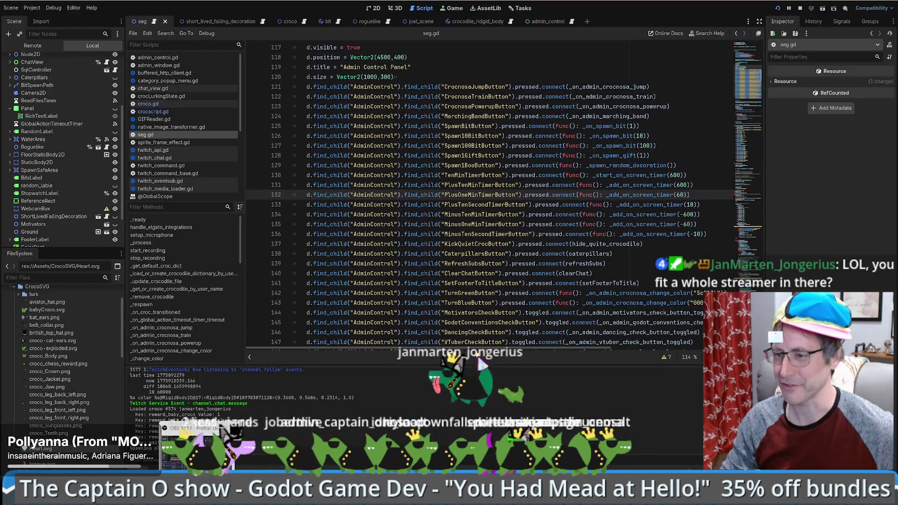
mouse_move(140, 496)
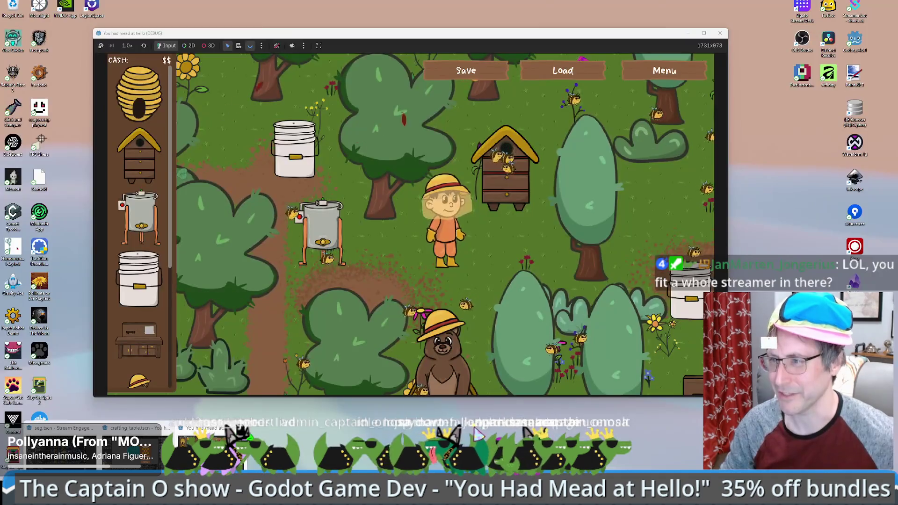
Walk the beekeeper right and down the garden to the bear so its 'Bear - %23' panel shows
click(201, 438)
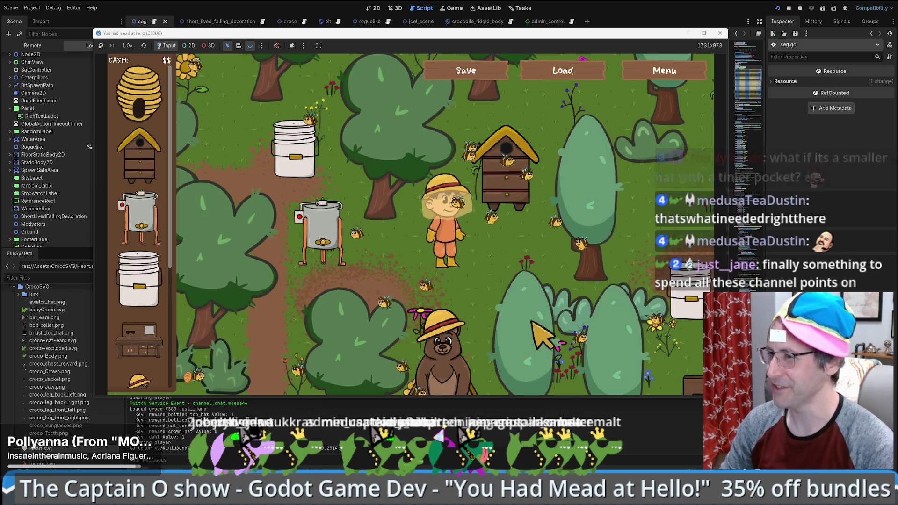
key(d)
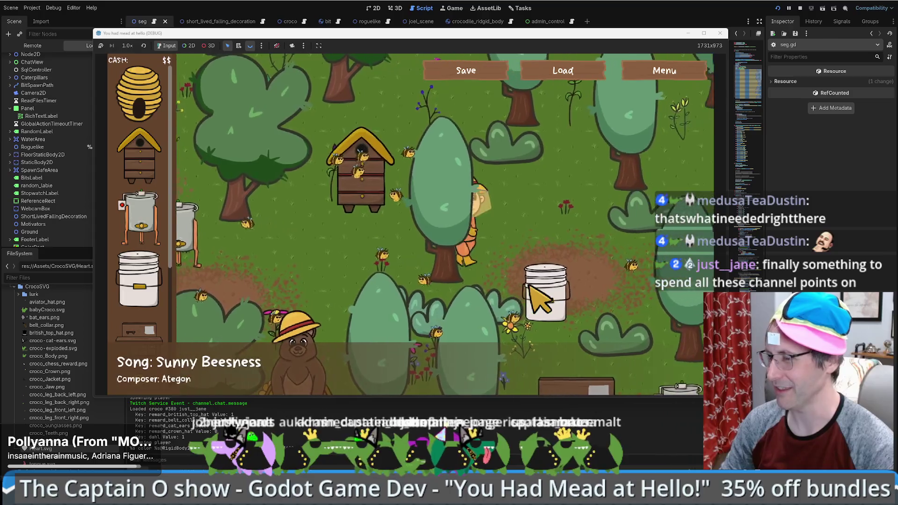
key(s)
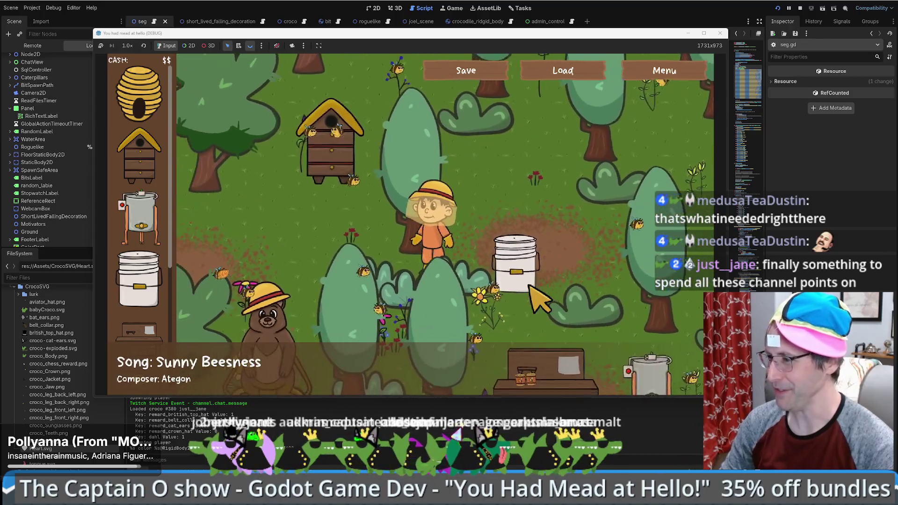
key(s)
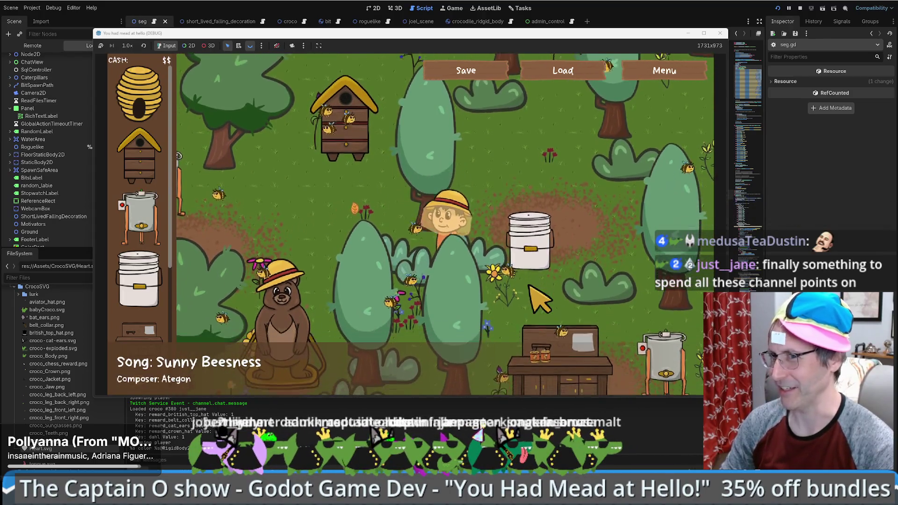
key(s)
key(a)
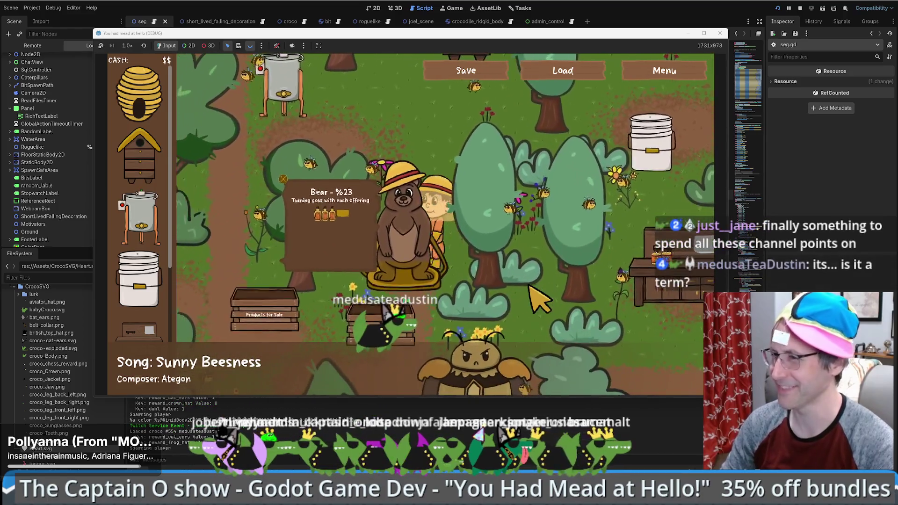
key(w)
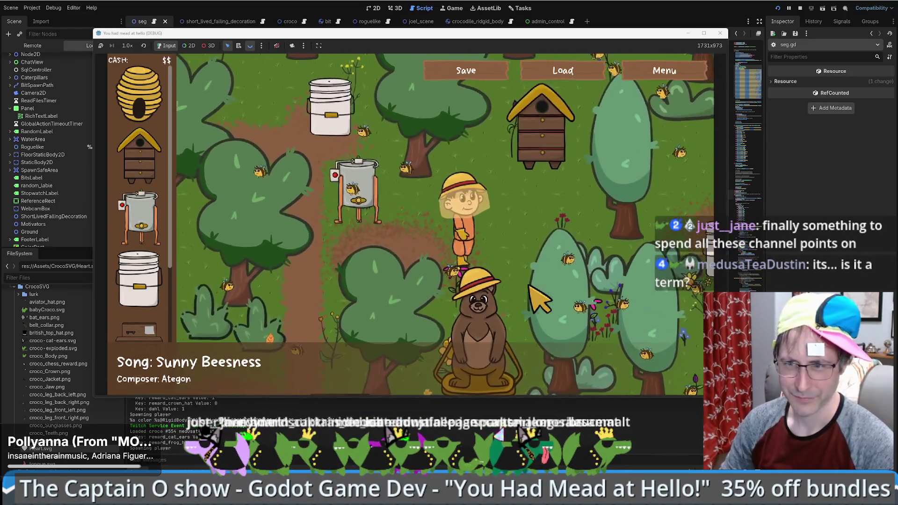
key(d)
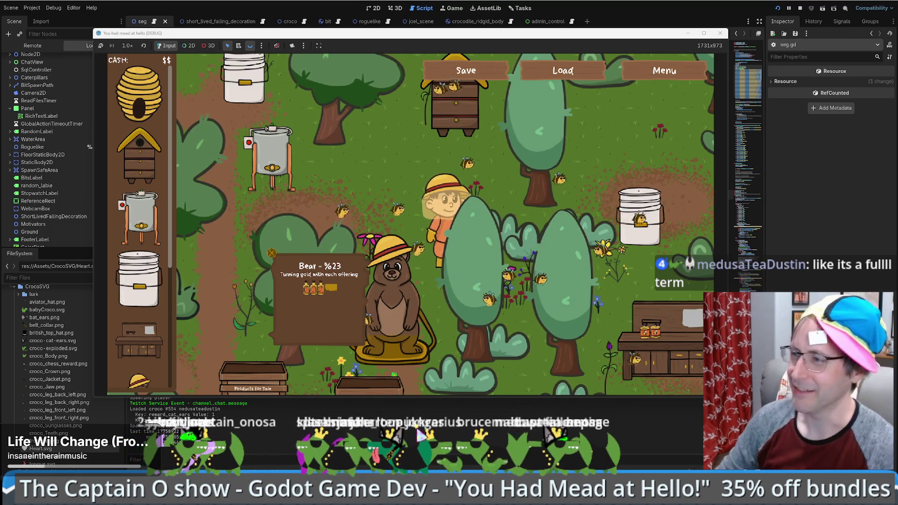
Walk the beekeeper over to the Food Grade Bucket and sell it for $200
key(d)
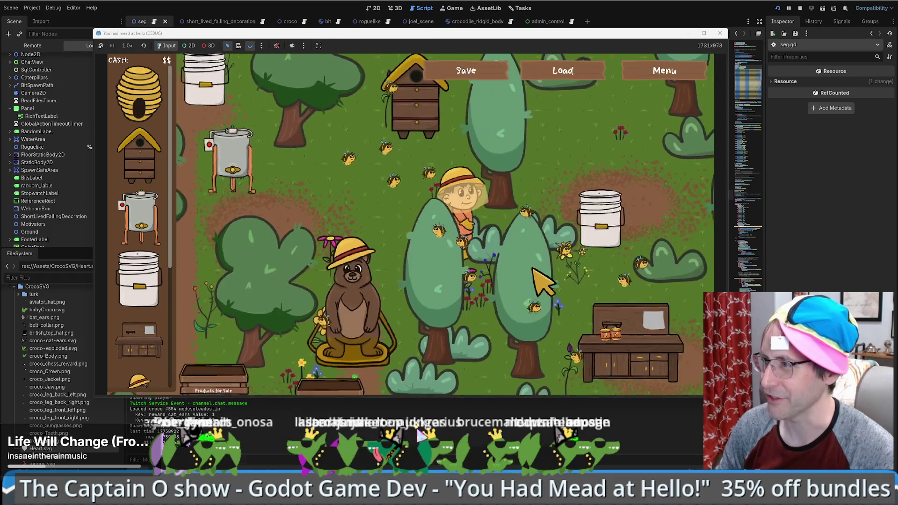
key(d)
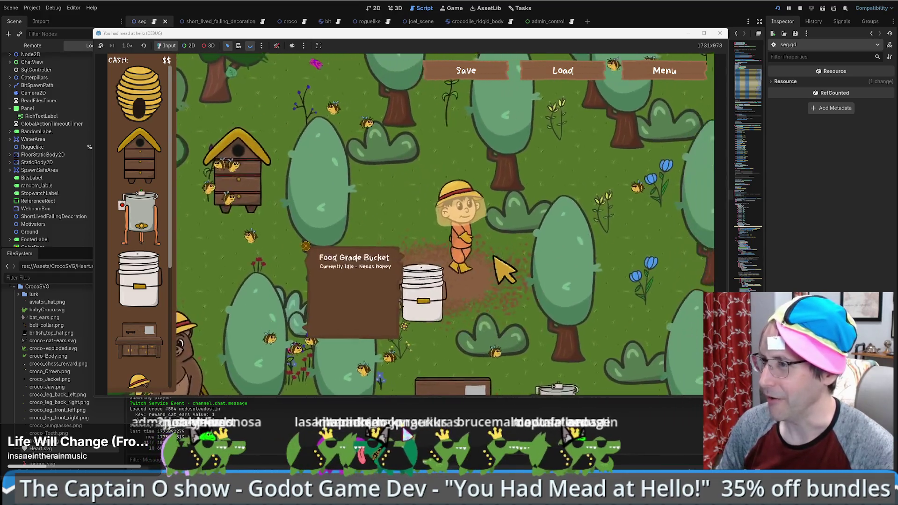
key(a)
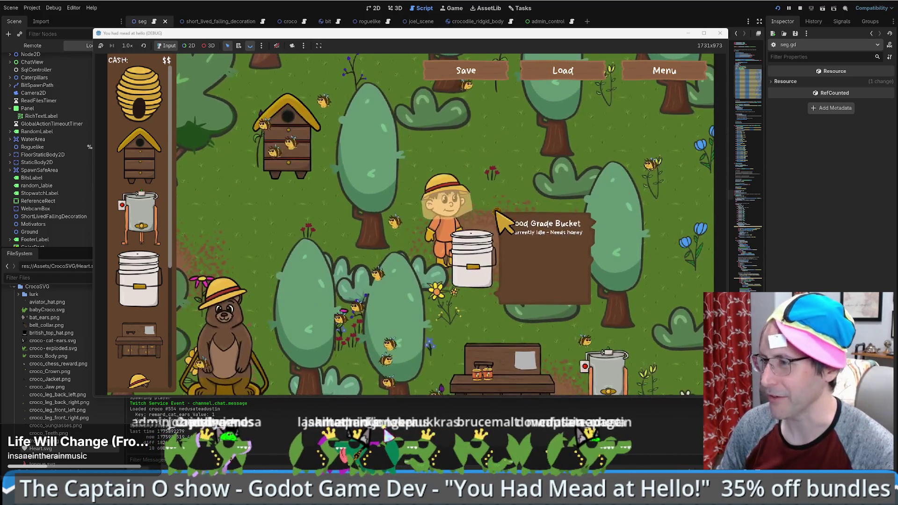
click(499, 220)
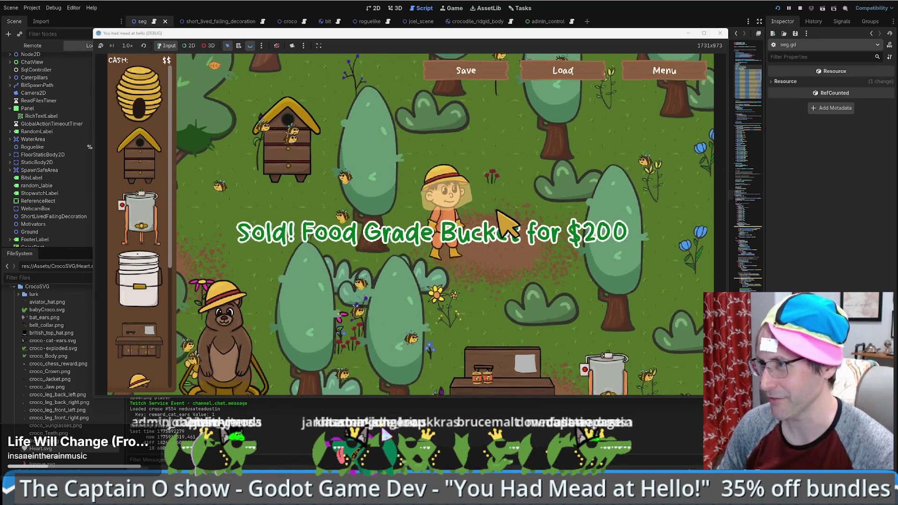
key(w)
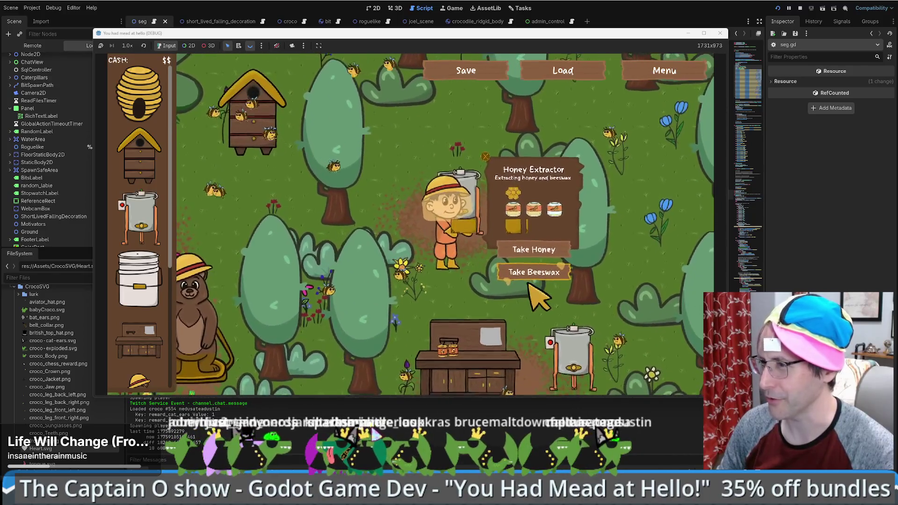
Quit to the title screen from the Menu settings, confirming progress loss, then start playing again
key(d)
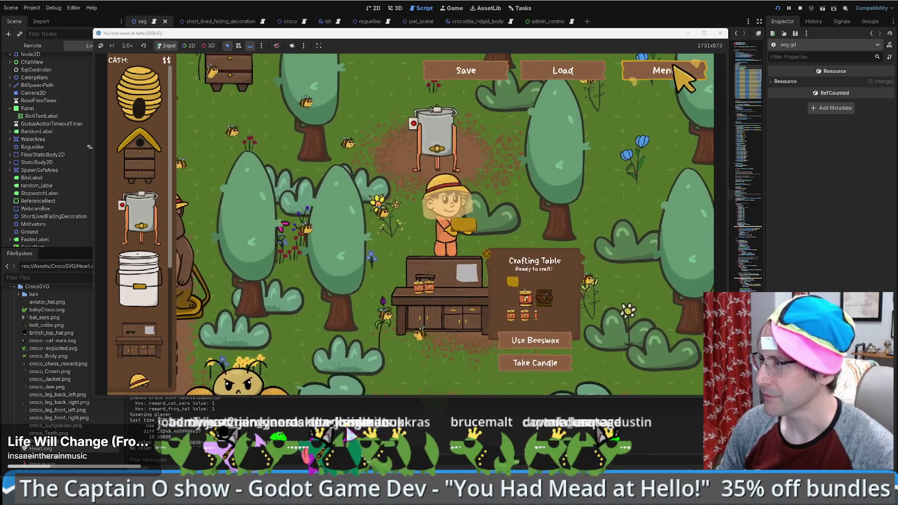
click(674, 68)
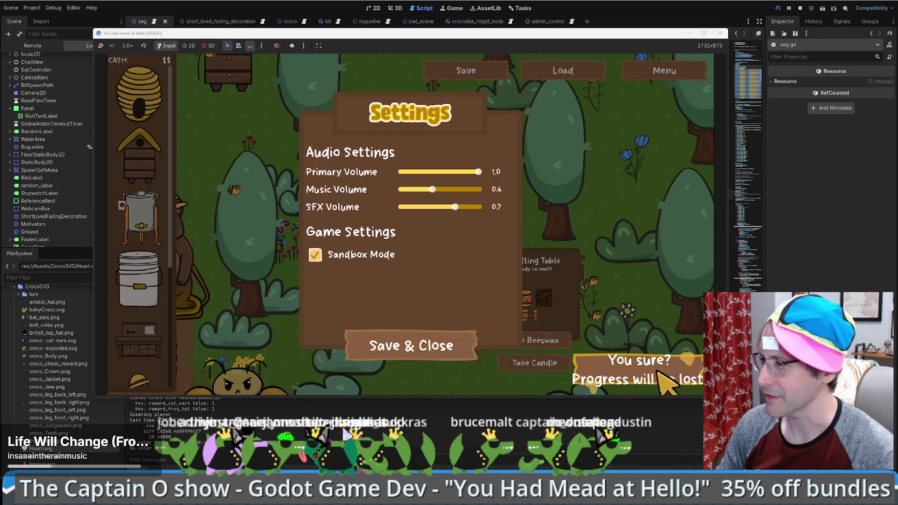
click(644, 365)
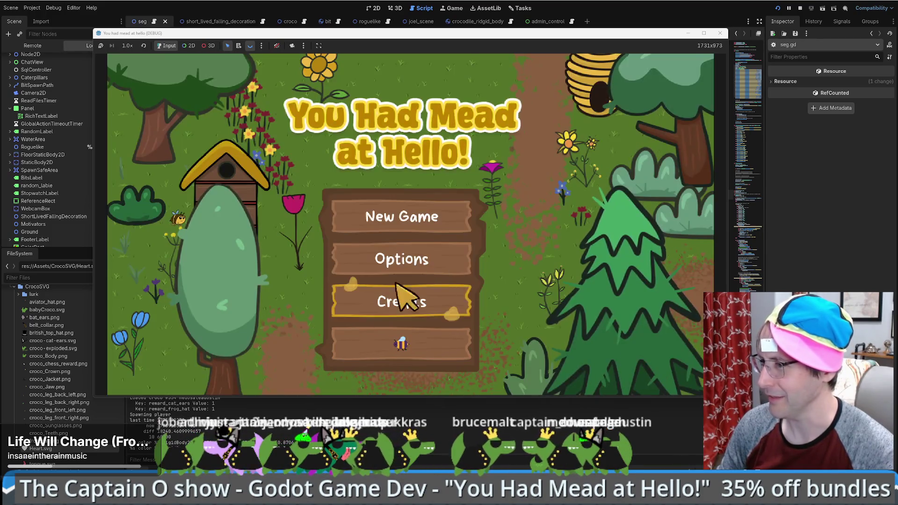
click(400, 341)
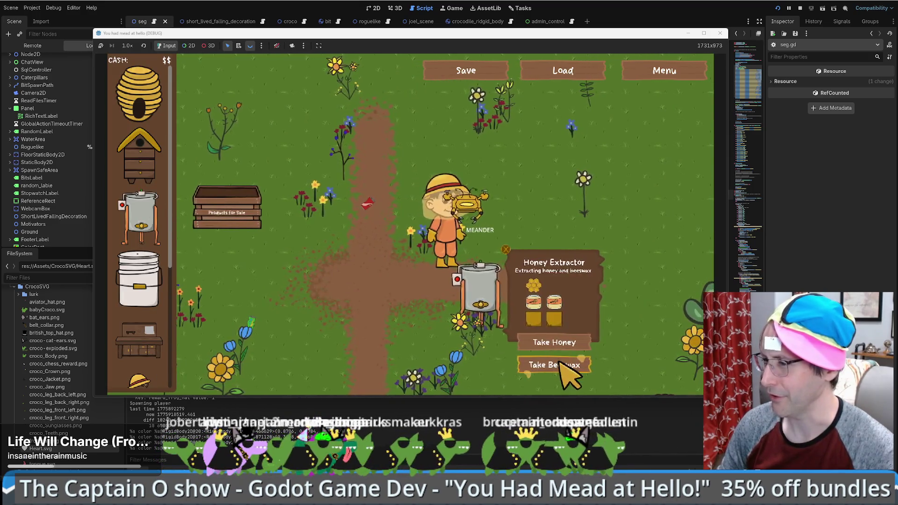
Take the beeswax from the honey extractor and load it onto the crafting table
click(566, 367)
key(d)
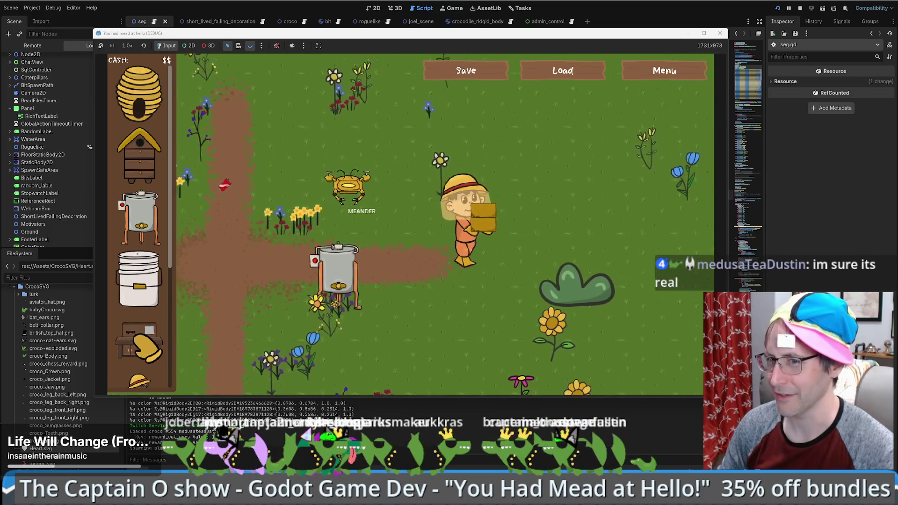
click(140, 339)
click(496, 243)
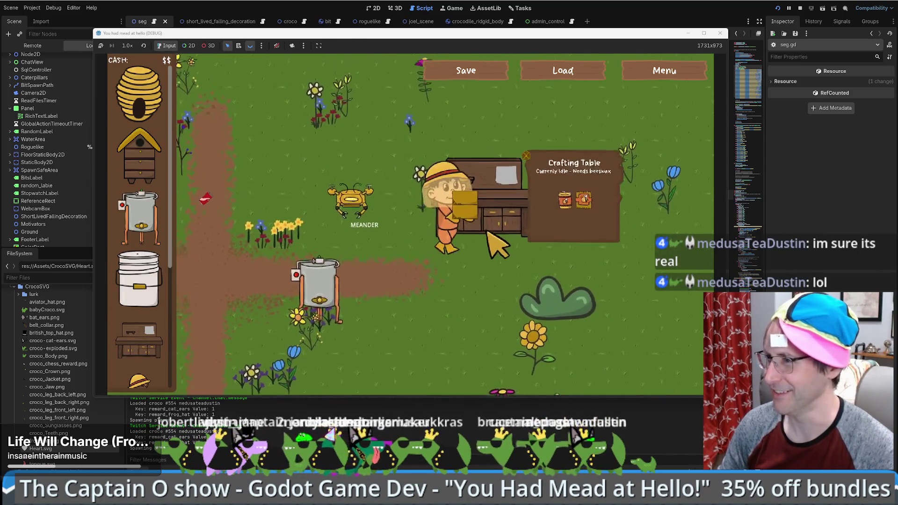
click(566, 216)
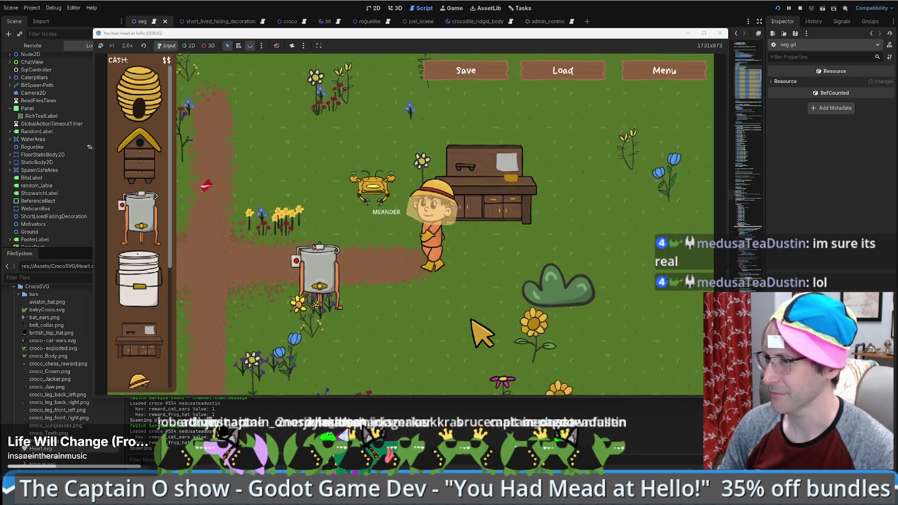
Place a Food Grade Bucket from the shop in the field beside the honey extractor
key(a)
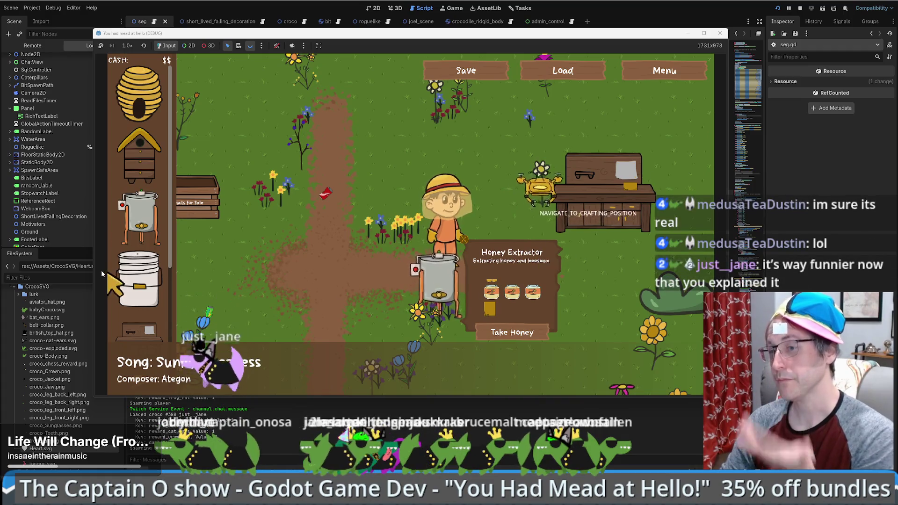
mouse_move(138, 281)
mouse_down()
mouse_move(348, 313)
mouse_move(342, 315)
mouse_up()
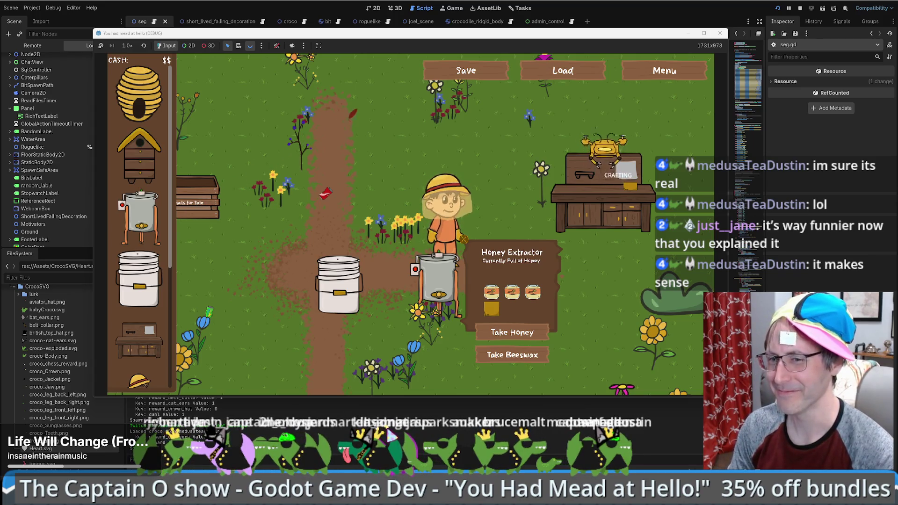
click(401, 200)
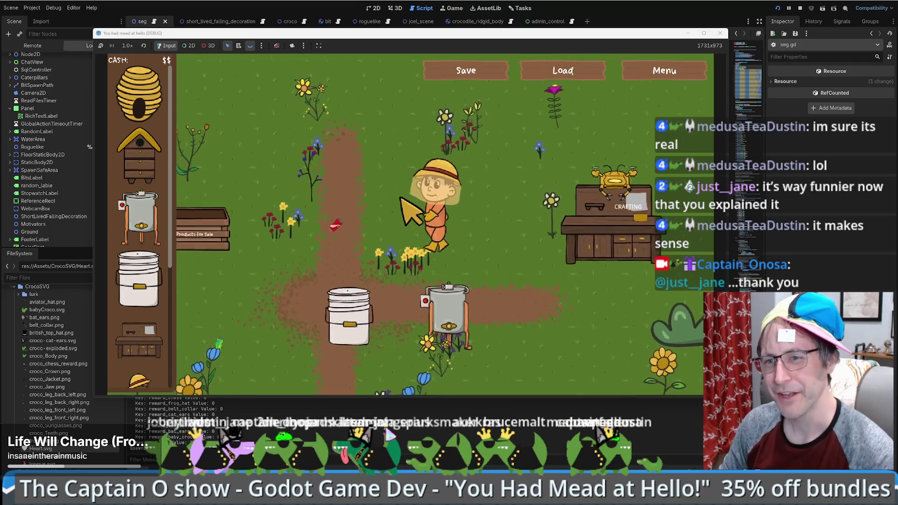
Walk the beekeeper around the clearing, then bring DB Browser for SQLite with data.db to the front
key(Down)
key(Left)
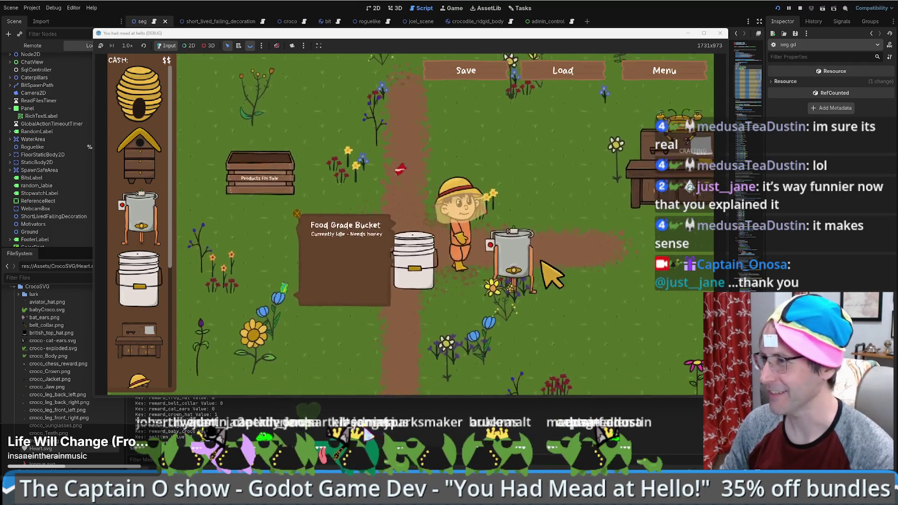
key(Right)
key(Up)
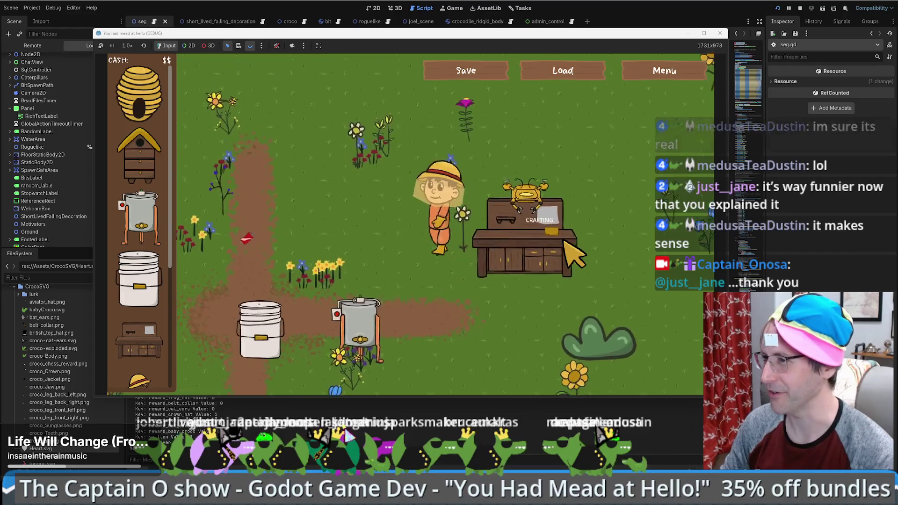
key(Down)
key(Left)
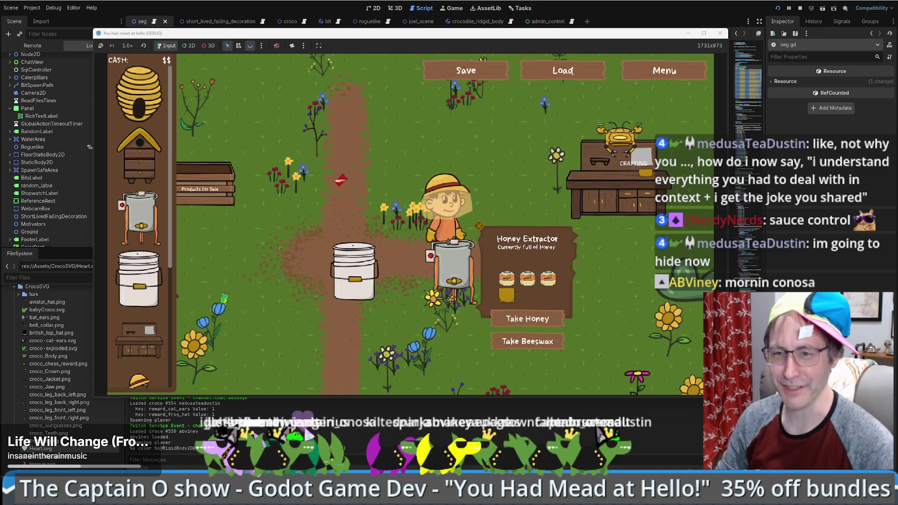
key(alt+Tab)
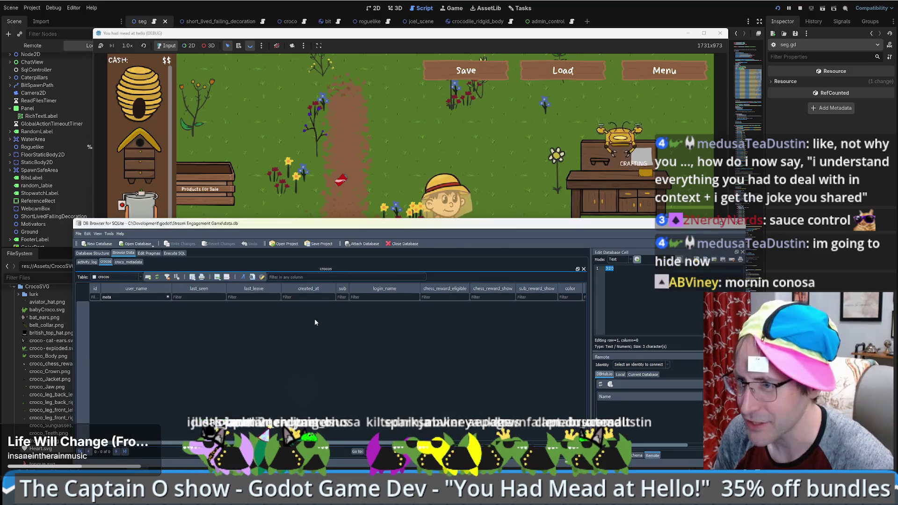
Look over croco_metadata, then filter the crocos table by a viewer's name
click(127, 262)
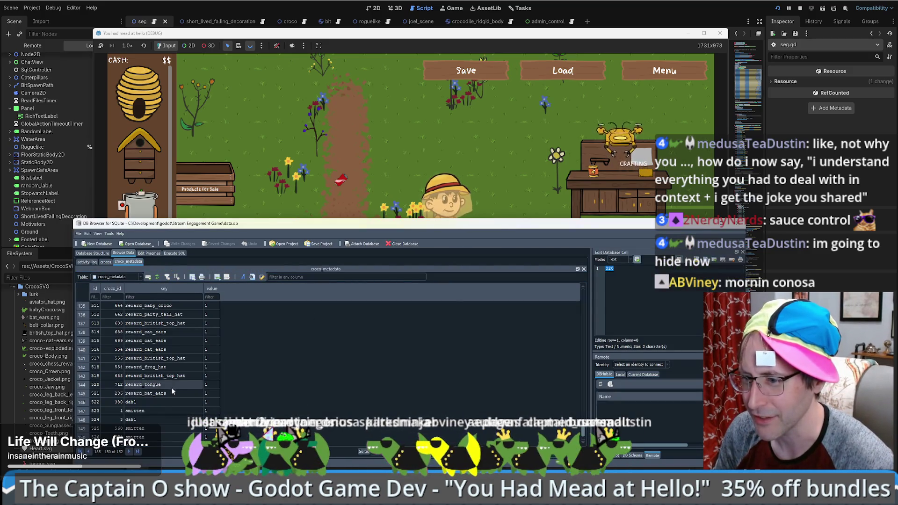
click(106, 262)
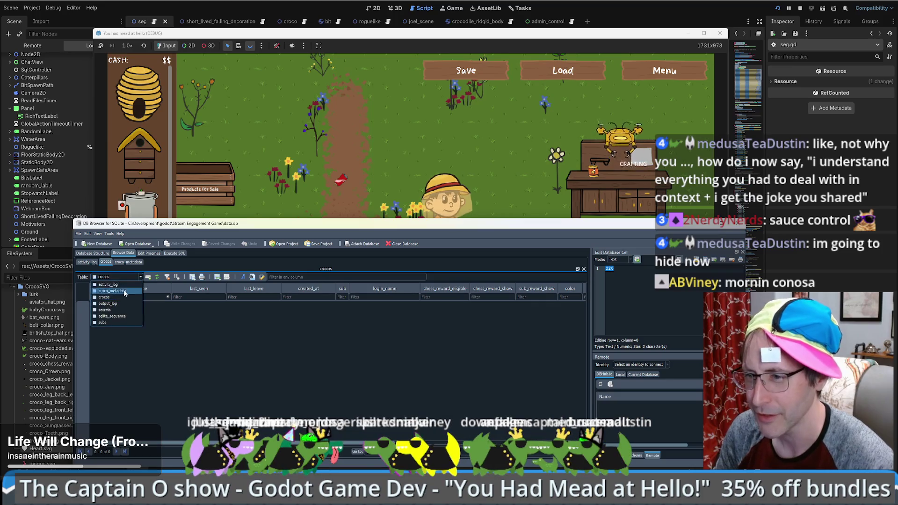
click(115, 277)
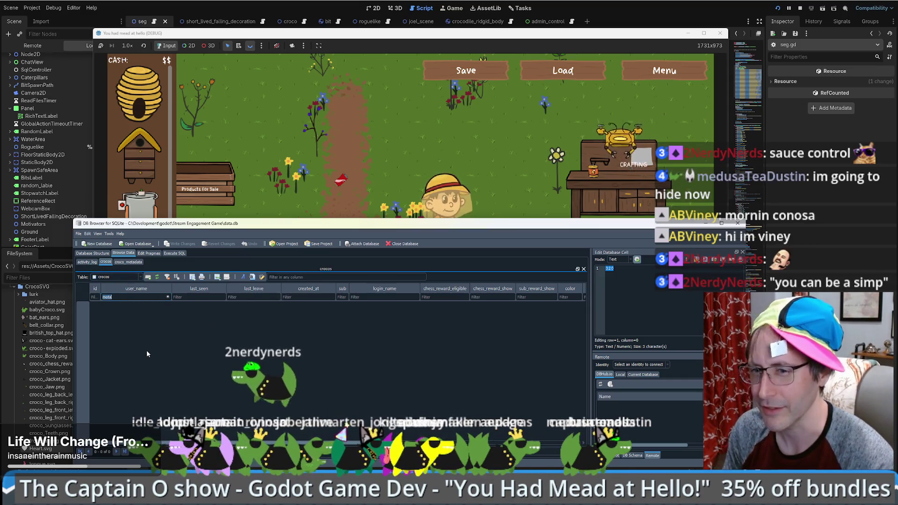
key(ctrl+a)
text(viney)
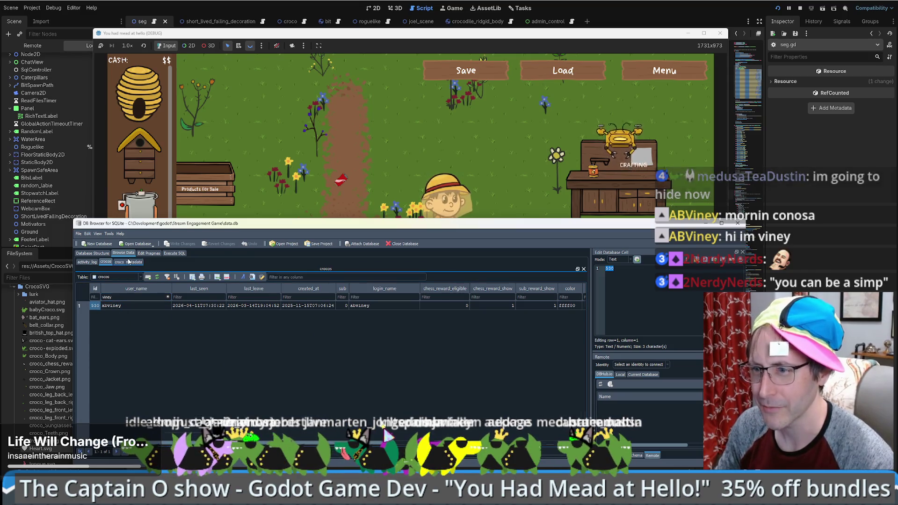
Add a new croco_metadata record, then look up another viewer's id in crocos
click(127, 262)
scroll(278, 434, down, 1)
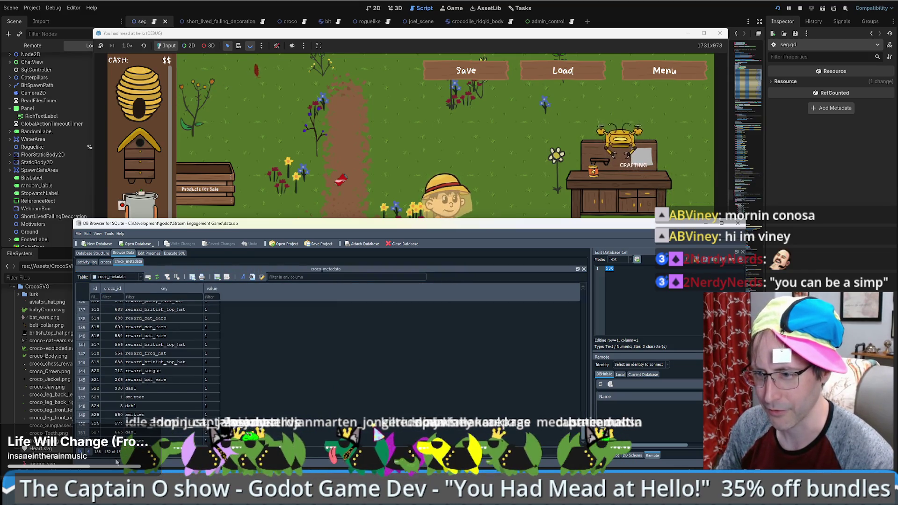
click(218, 277)
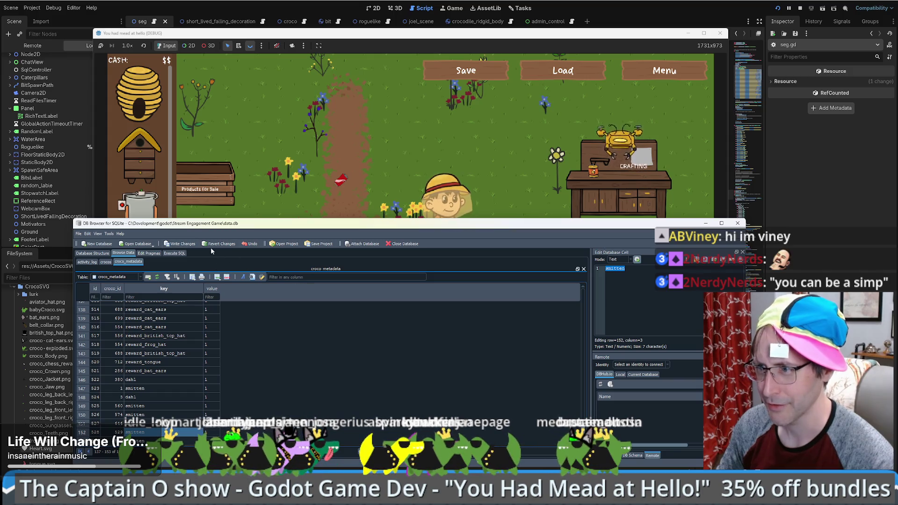
click(107, 262)
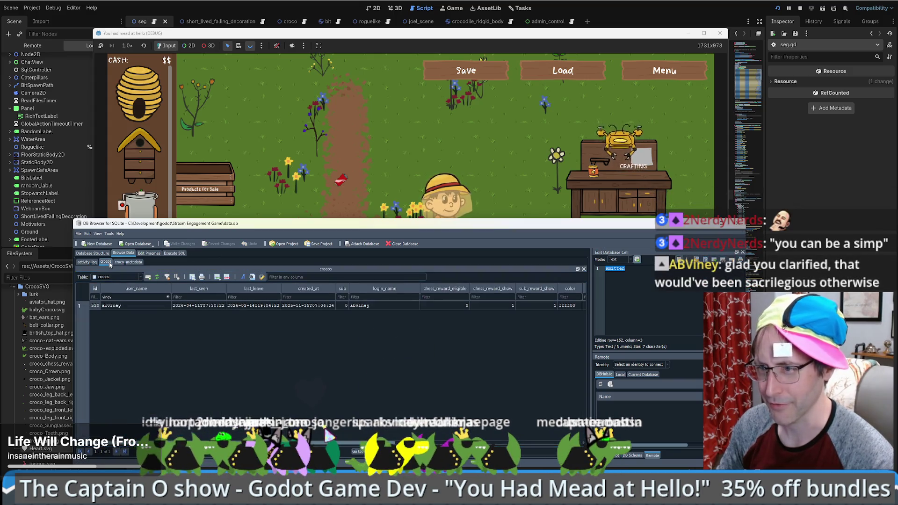
text(buzz)
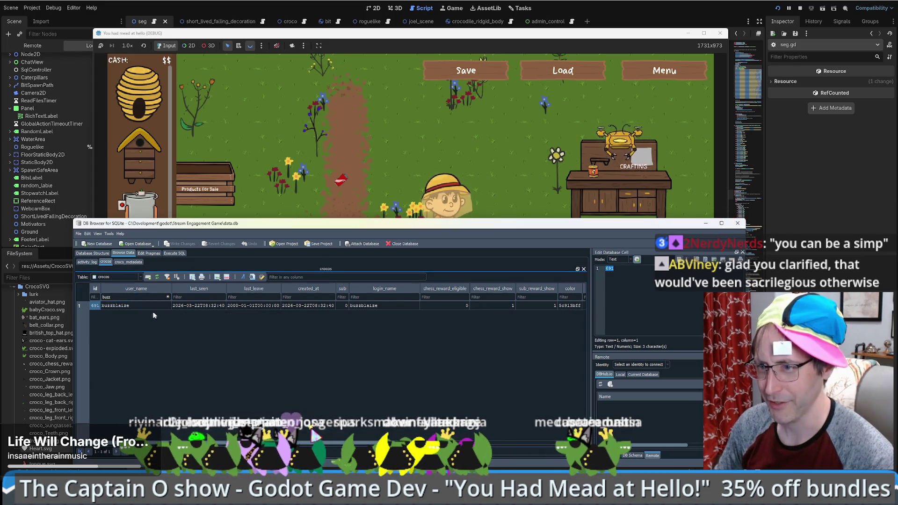
Insert another croco_metadata record, tabbing to its key and value fields, and check the smitten key
click(127, 262)
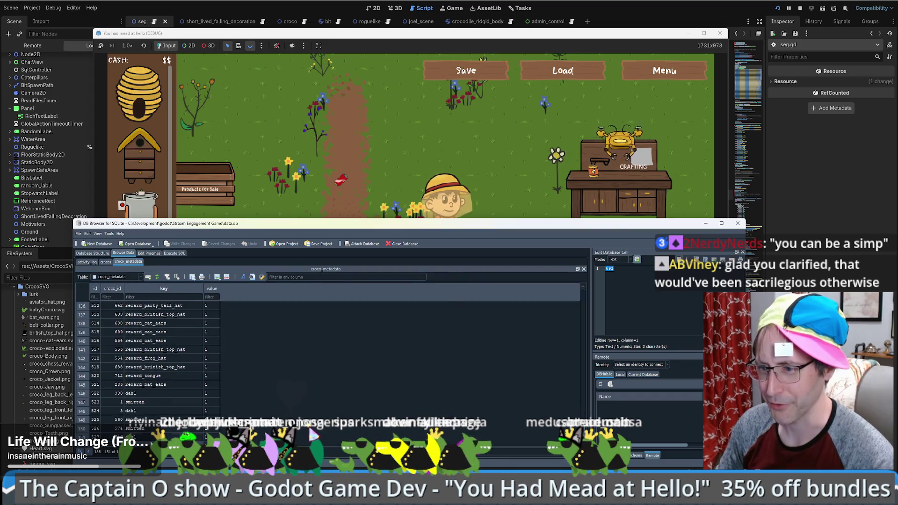
scroll(113, 323, down, 3)
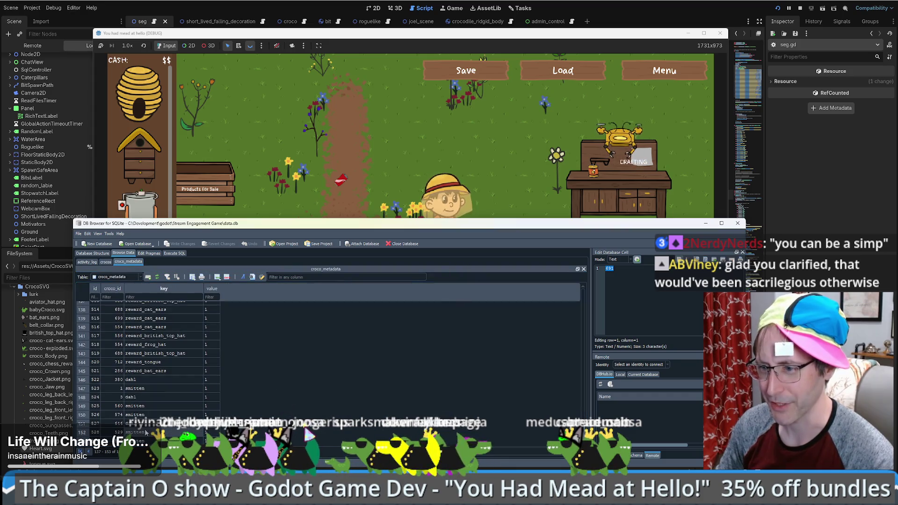
click(217, 277)
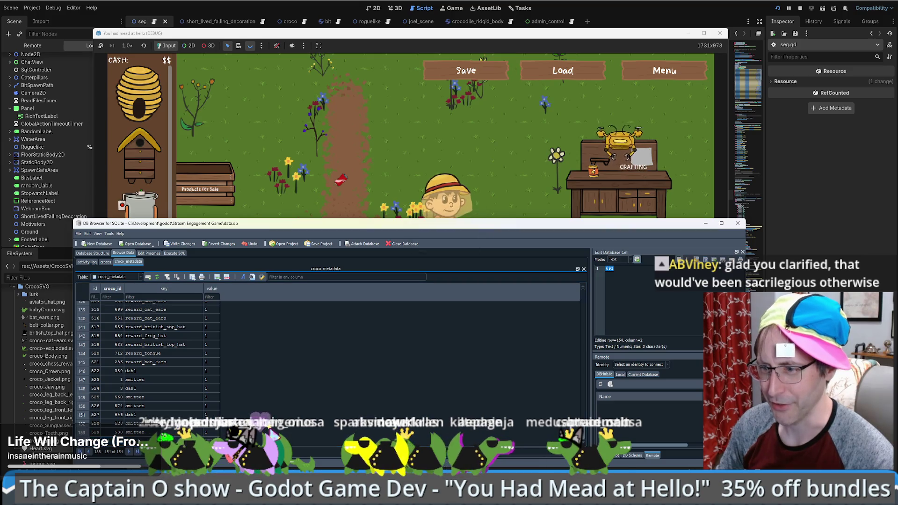
key(Tab)
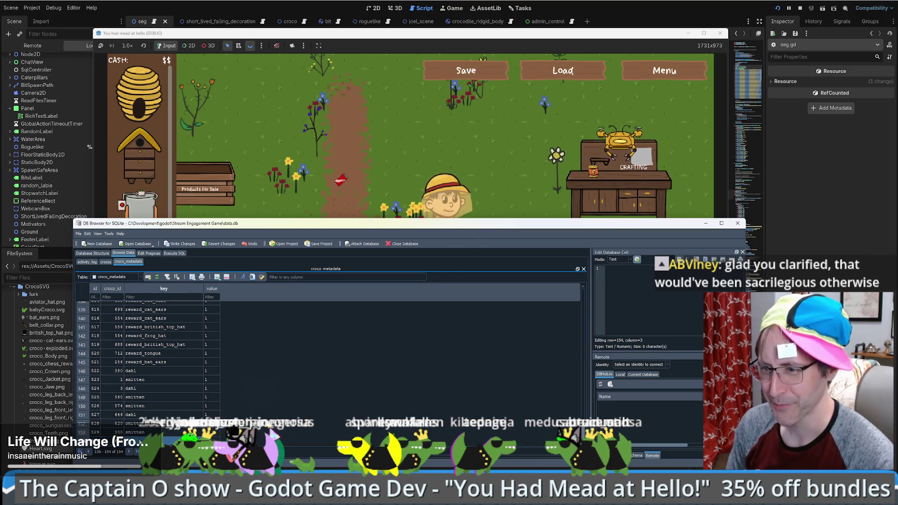
key(Tab)
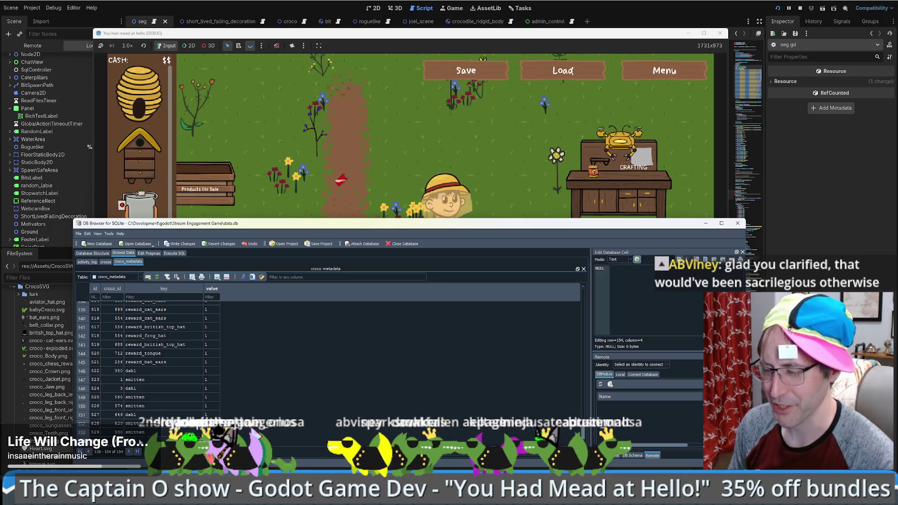
click(140, 432)
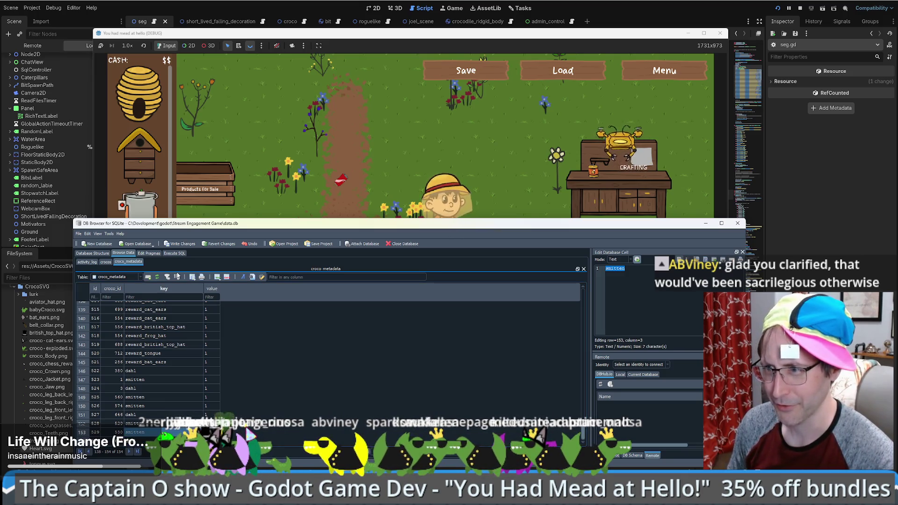
Undo the extra added row, save the database, and bring the drone project's editor forward
click(217, 278)
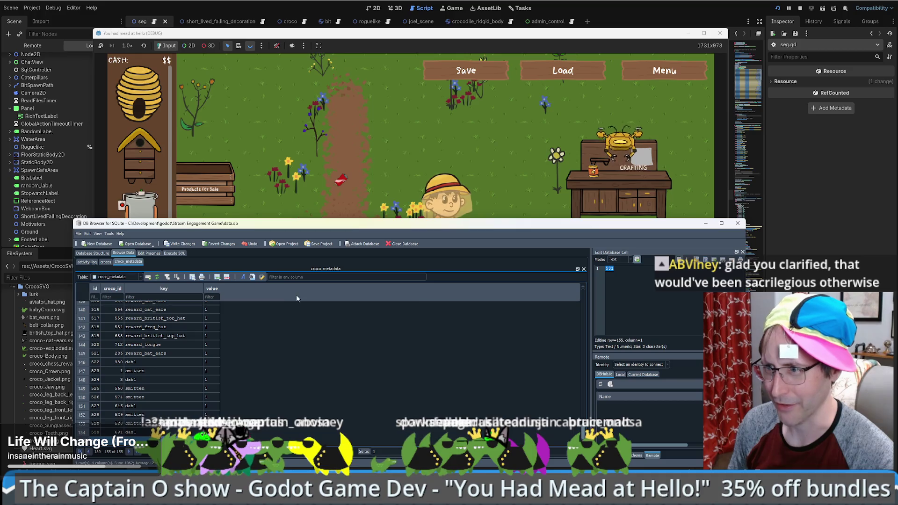
key(ctrl+z)
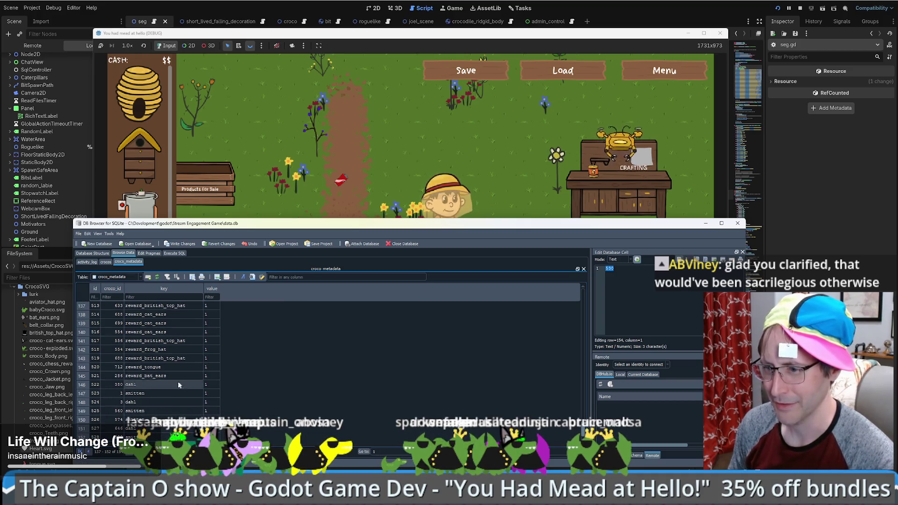
key(ctrl+s)
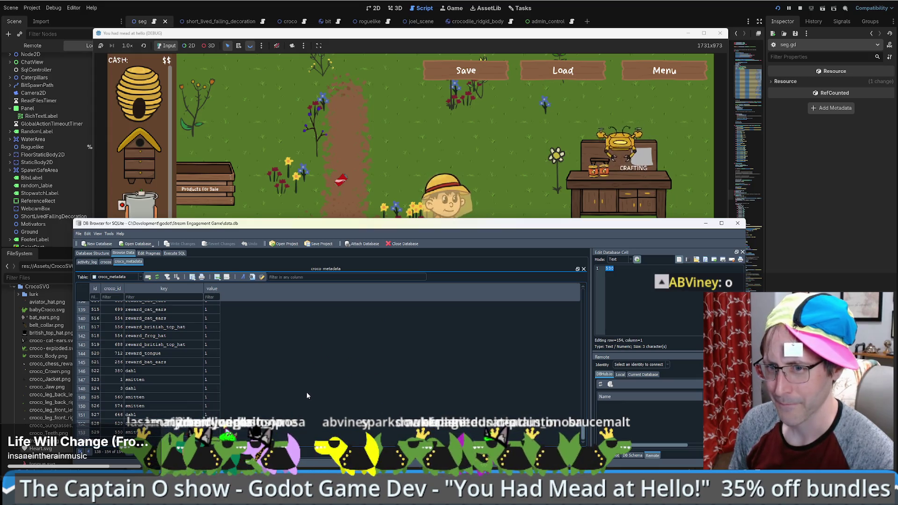
click(456, 209)
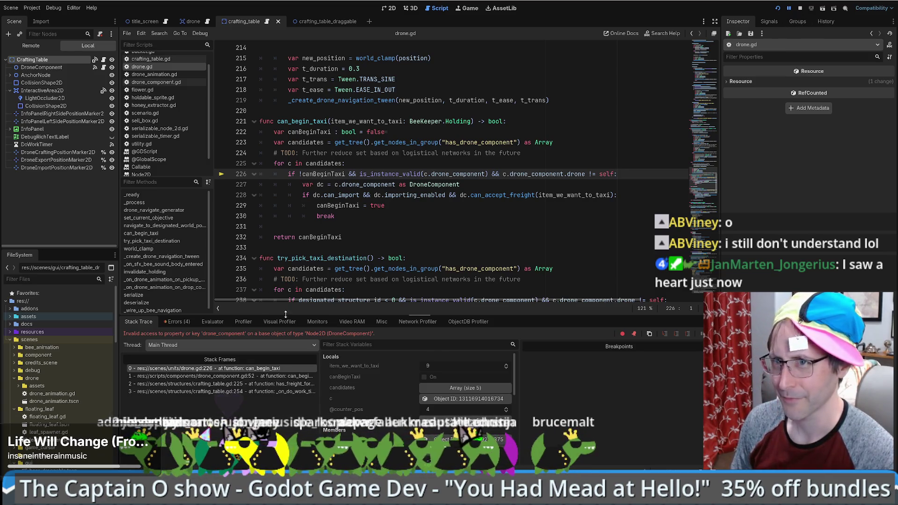
Return to the seg.gd project, stop the running game with F8, and run it again
key(alt+Tab)
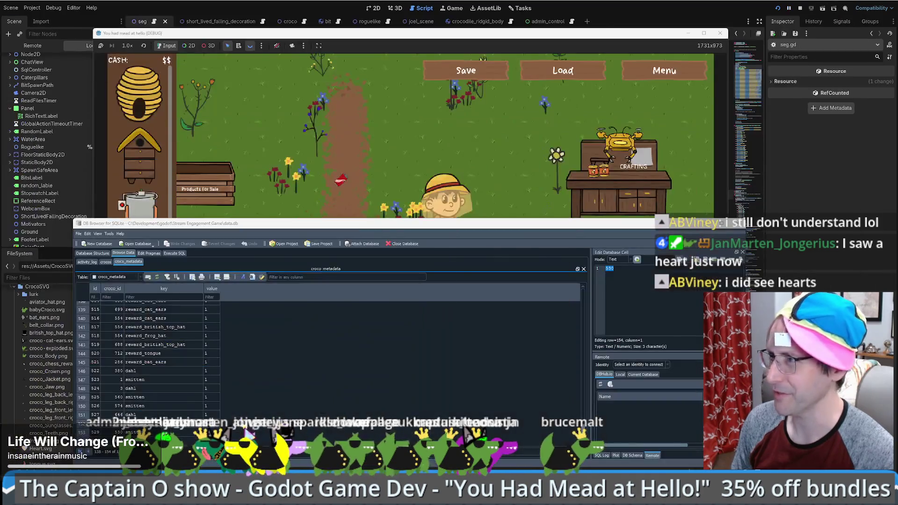
key(F8)
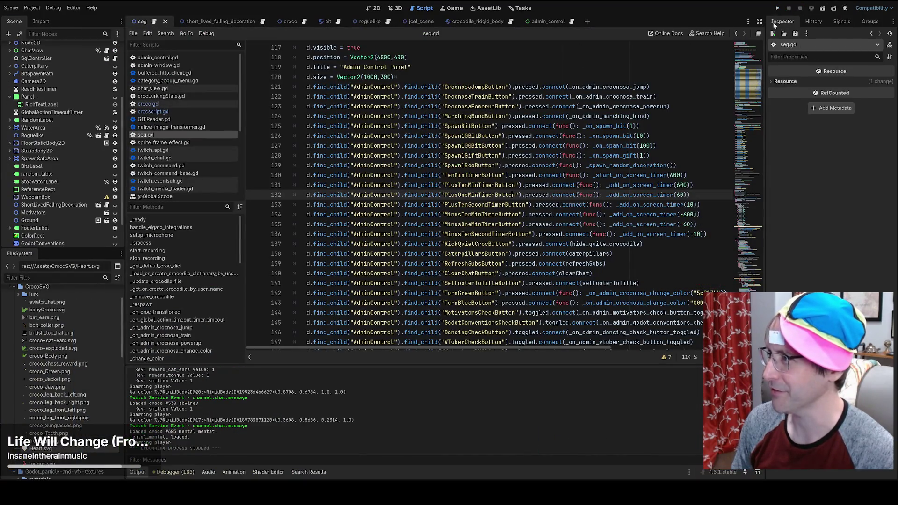
click(778, 9)
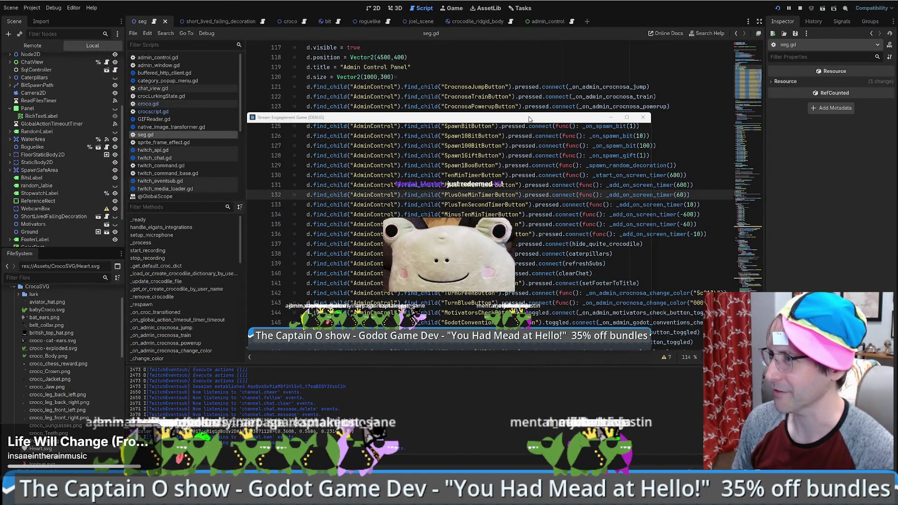
Move the game's debug window lower and bring the Stream to-do notes to the front
drag(541, 122, 897, 165)
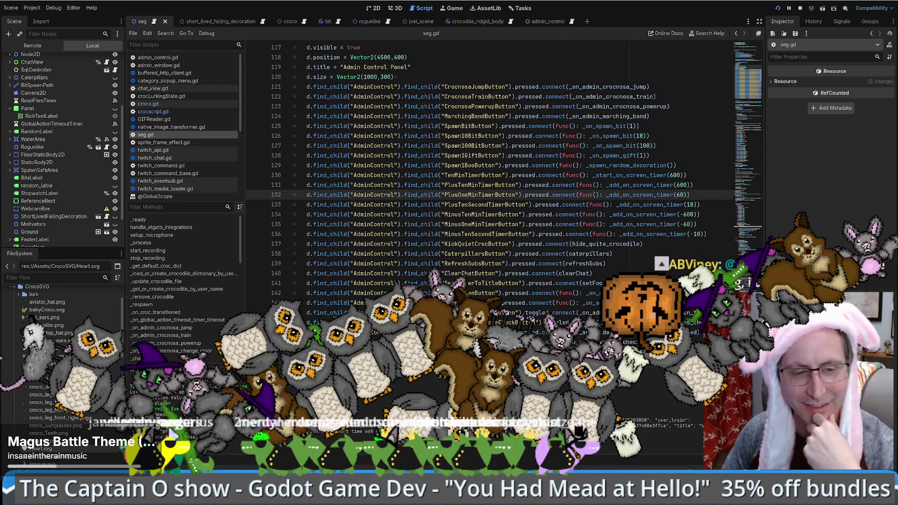
key(alt+Tab)
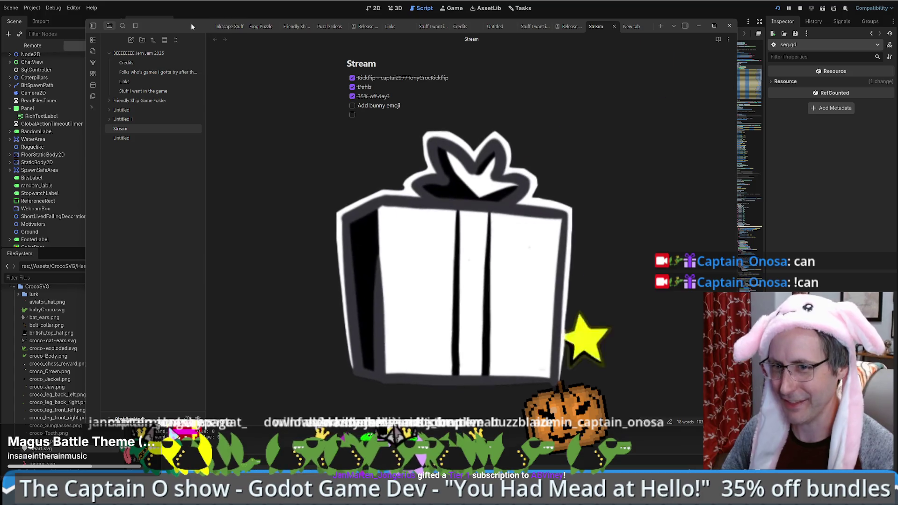
Nudge the notes window, move the game debug window over the notes, then close the game
drag(193, 24, 197, 27)
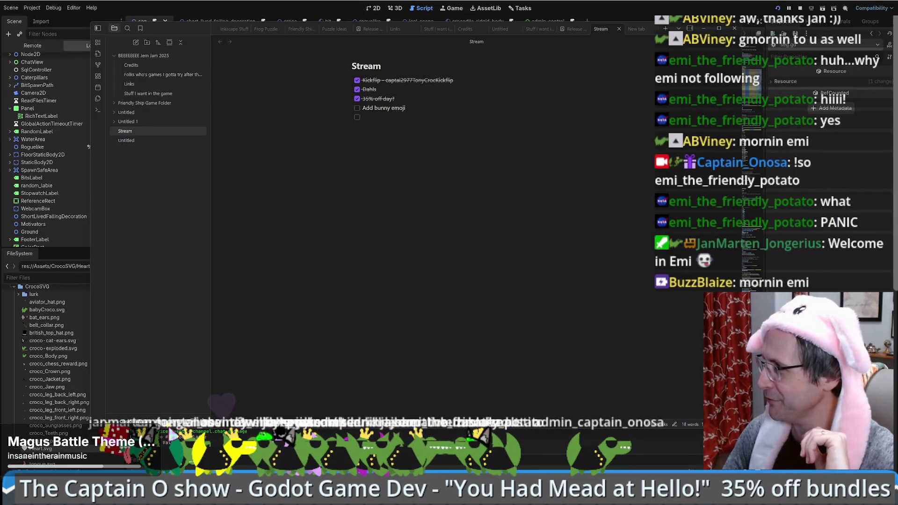
mouse_move(686, 124)
mouse_down()
mouse_move(446, 98)
mouse_move(430, 112)
mouse_up()
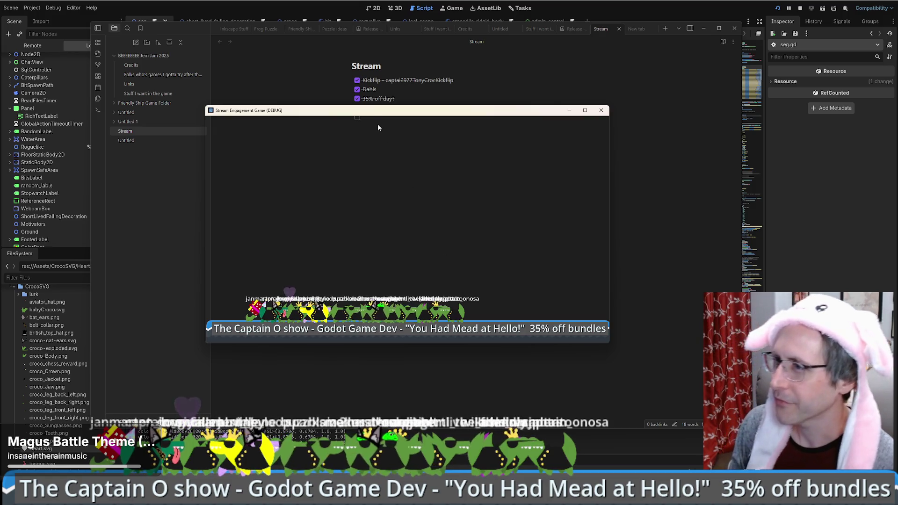
click(601, 110)
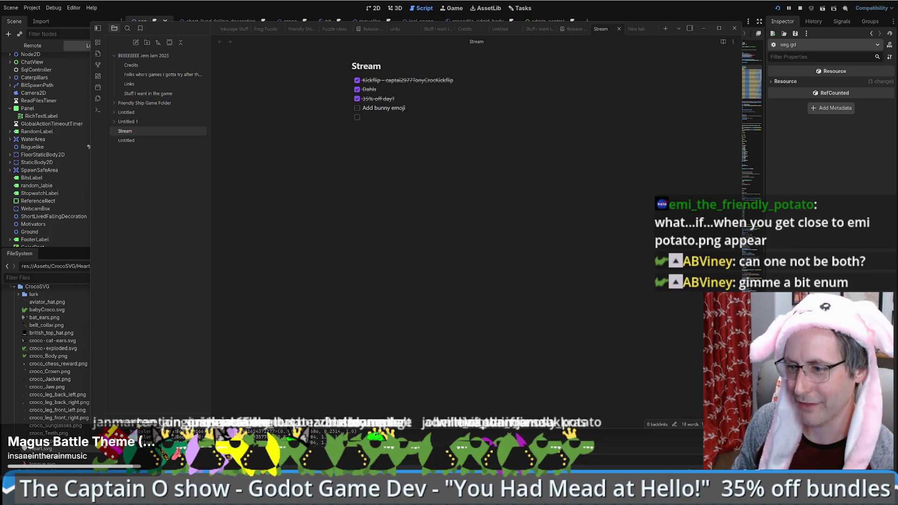
Bring up the croco_metadata table and move to row 154's croco_id value
key(alt+Tab)
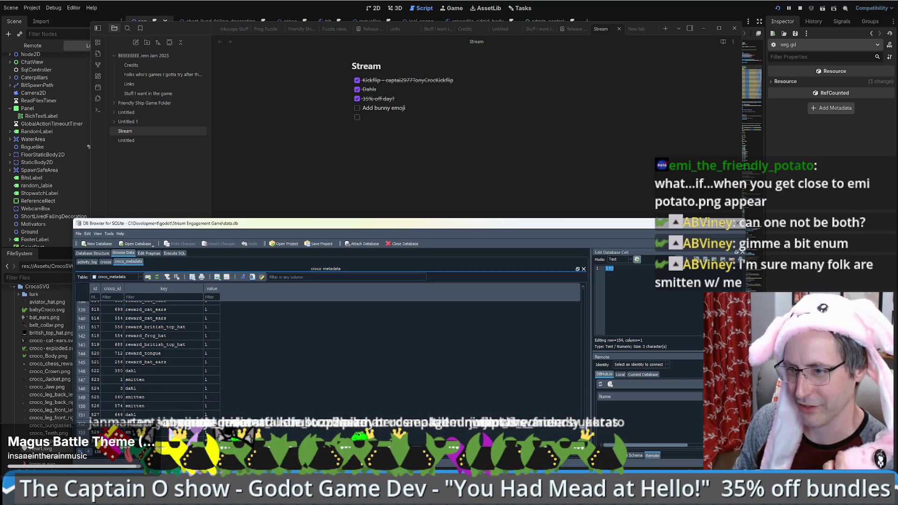
key(Right)
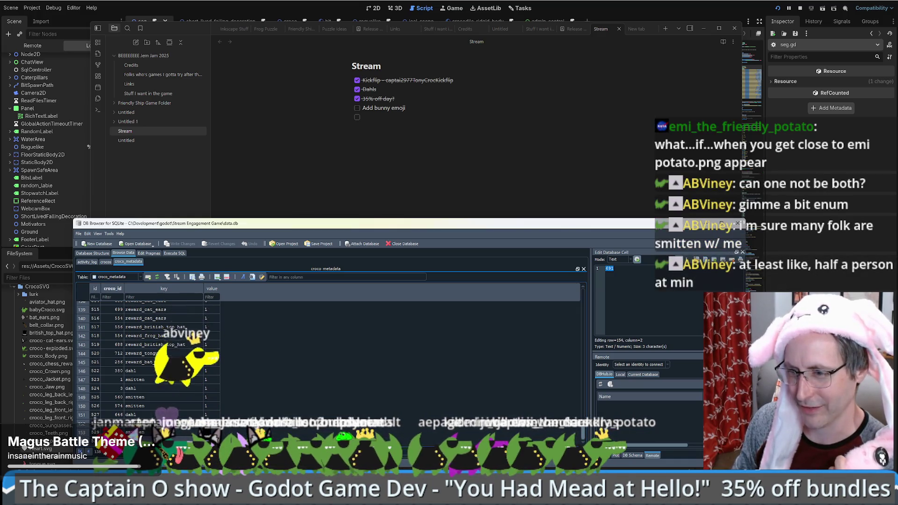
Select row 154's 'dahl' value and start a new checklist item below 'Add bunny emoji'
key(Right)
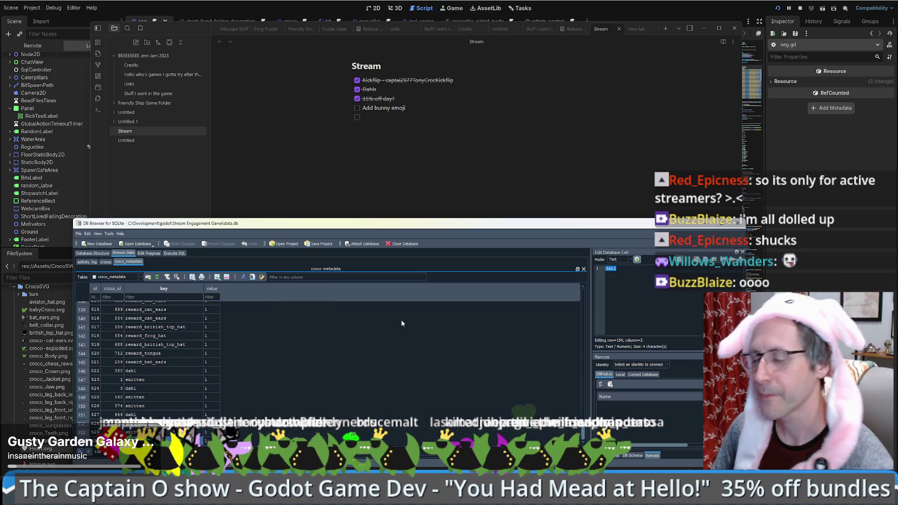
click(479, 192)
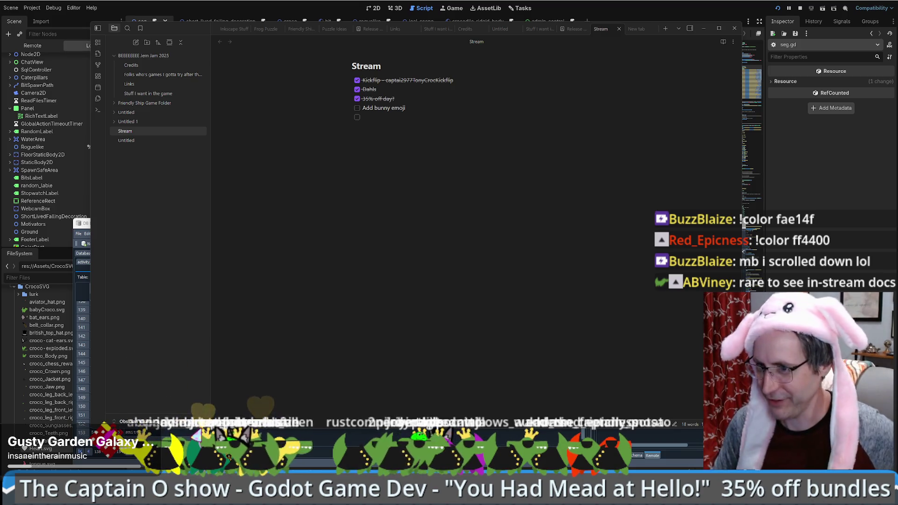
click(84, 292)
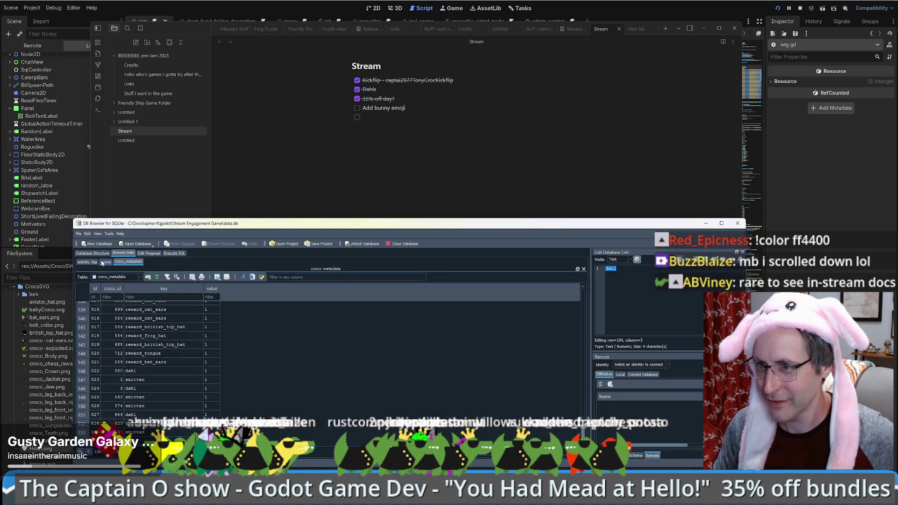
In the crocos table, replace the user_name filter with 'to', then return to croco_metadata
click(104, 262)
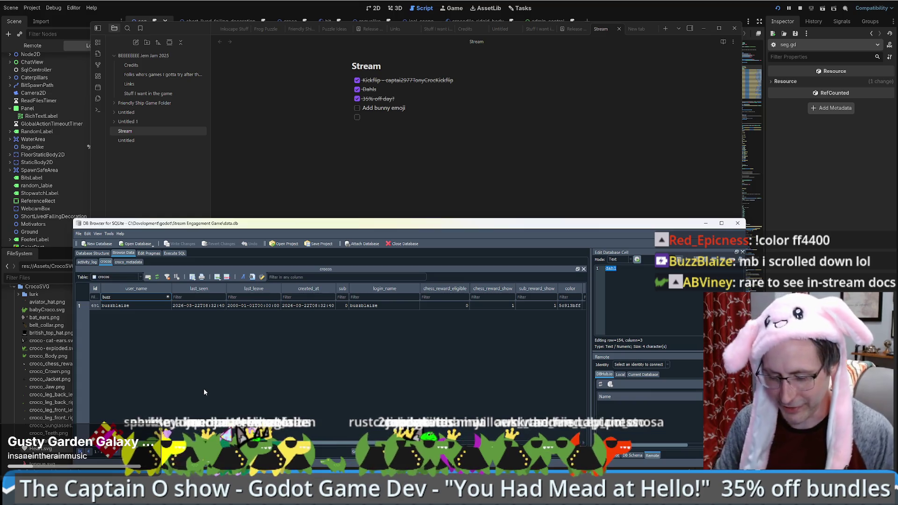
key(ctrl+a)
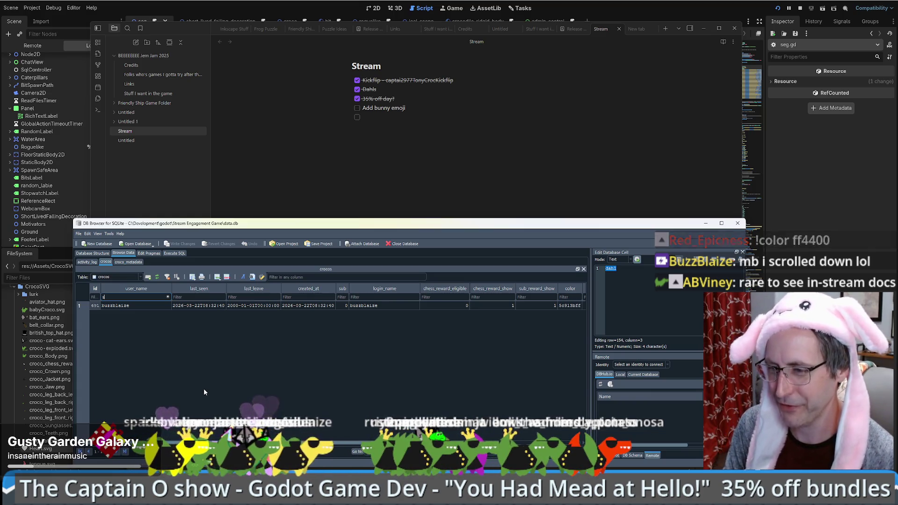
key(BackSpace)
text(toppo)
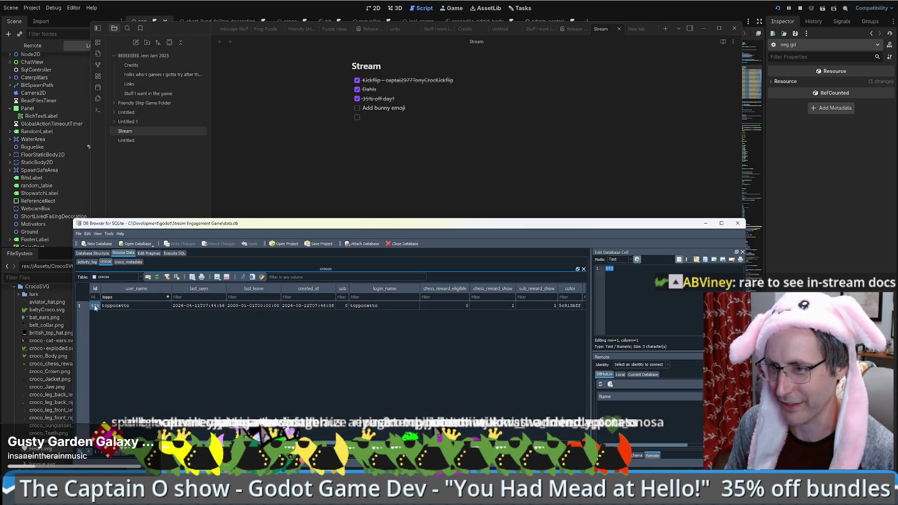
click(127, 262)
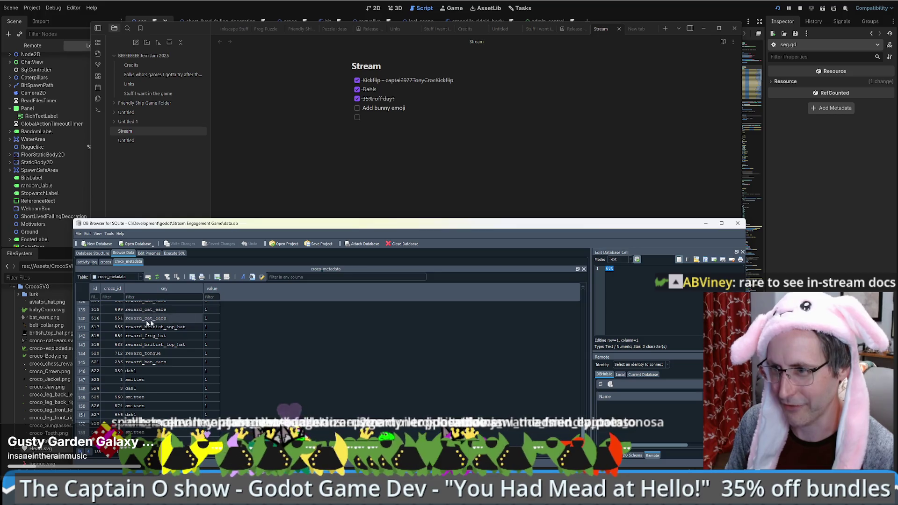
Add a new croco_metadata record, revert it unsaved, and launch the game with F5
click(217, 277)
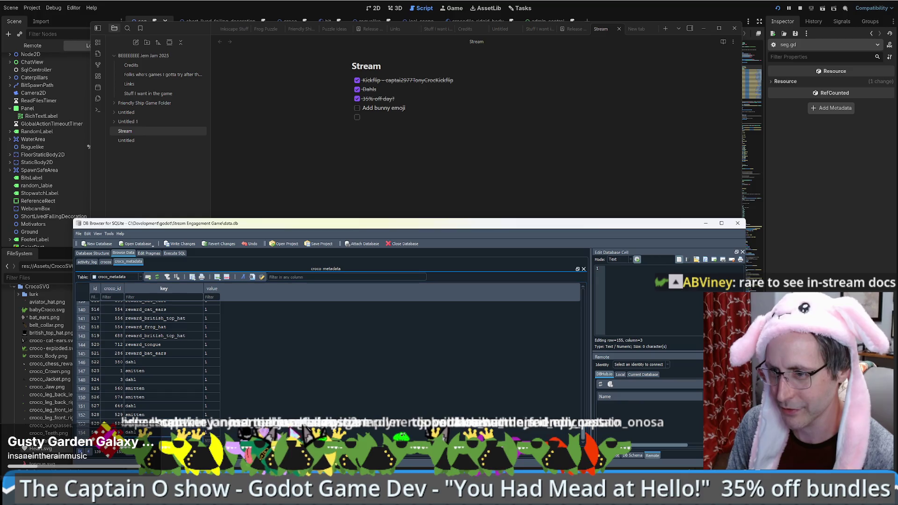
key(Tab)
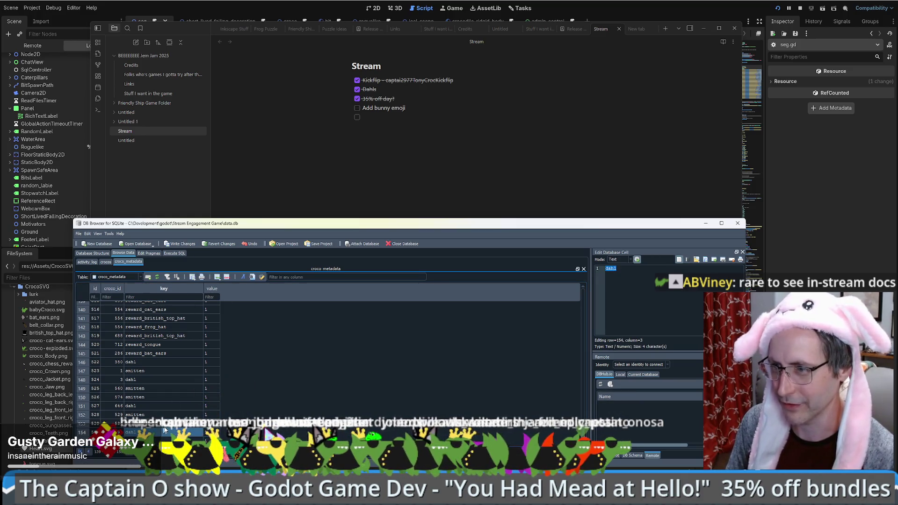
click(214, 245)
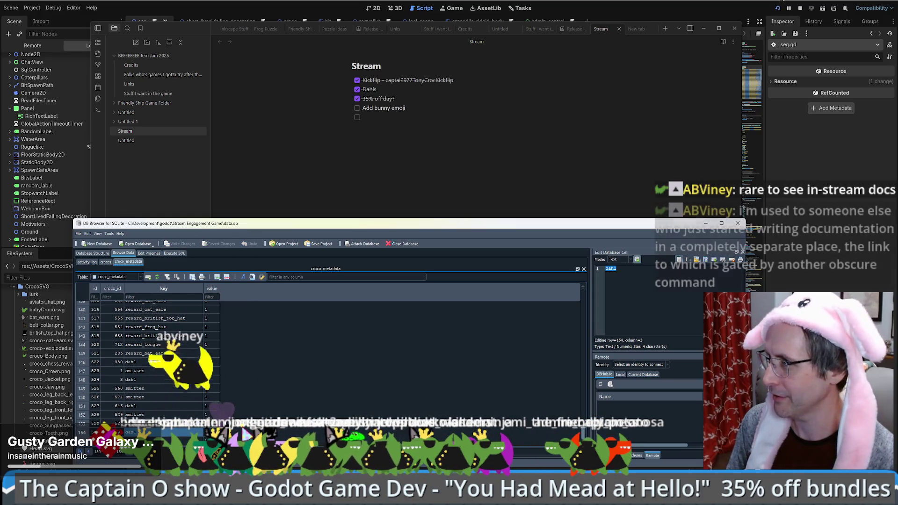
click(748, 57)
key(F5)
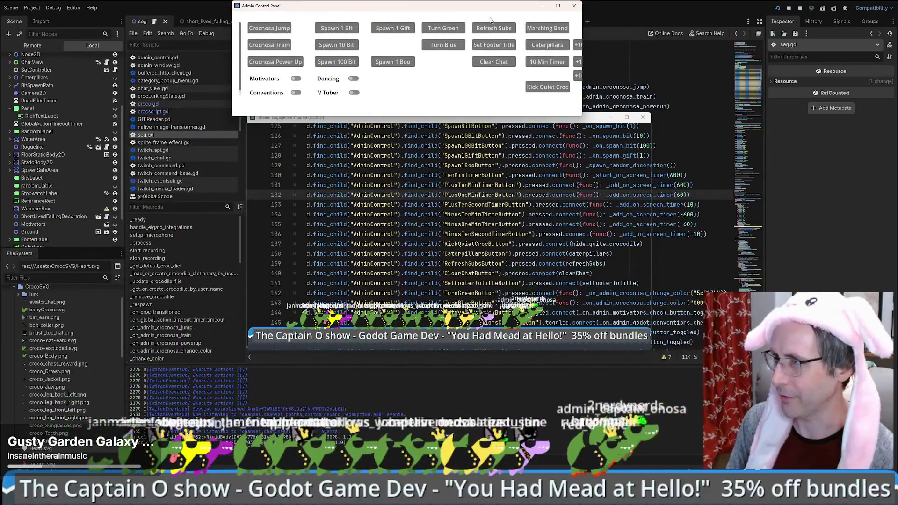
Close the Admin Control Panel and filter the crocos table by user_name 'red' to find its id
click(320, 168)
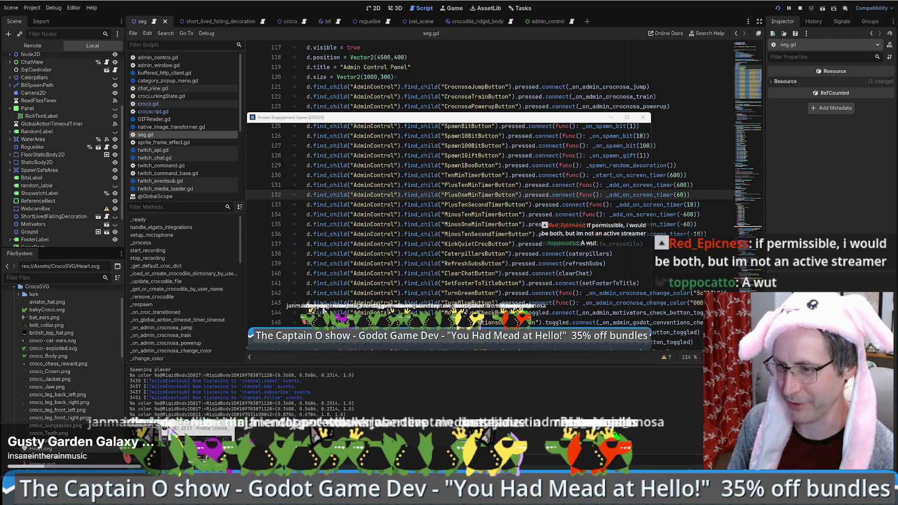
click(172, 434)
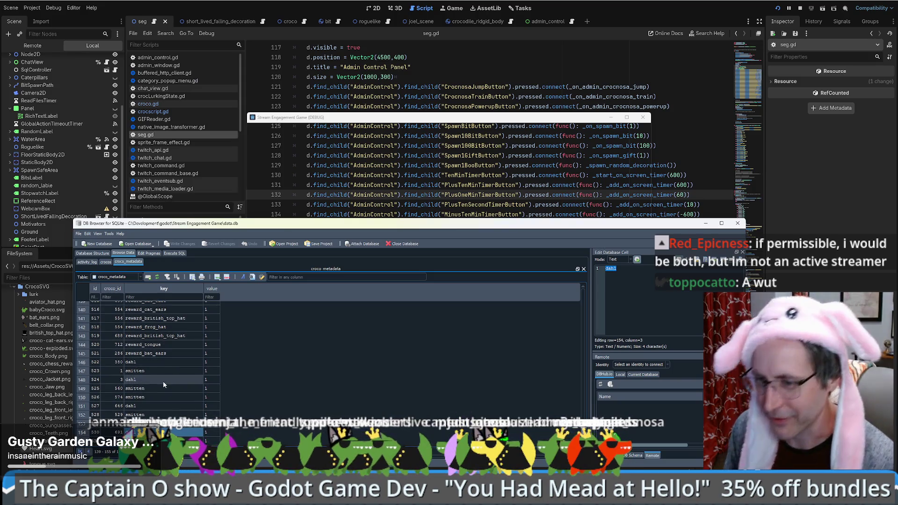
click(106, 263)
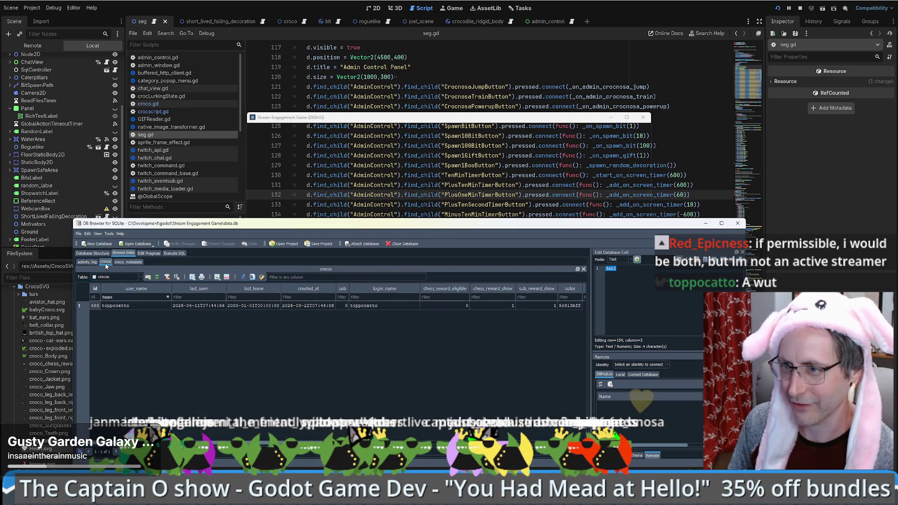
click(134, 298)
text(red)
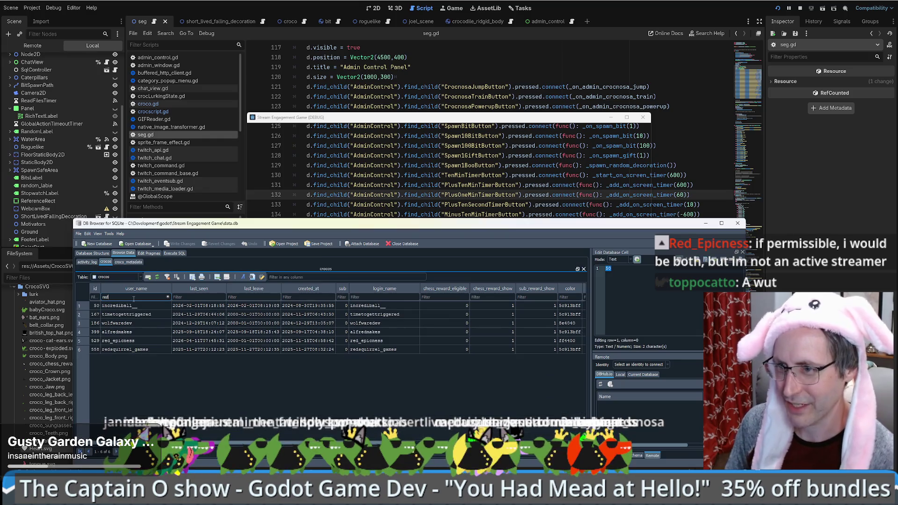
click(95, 341)
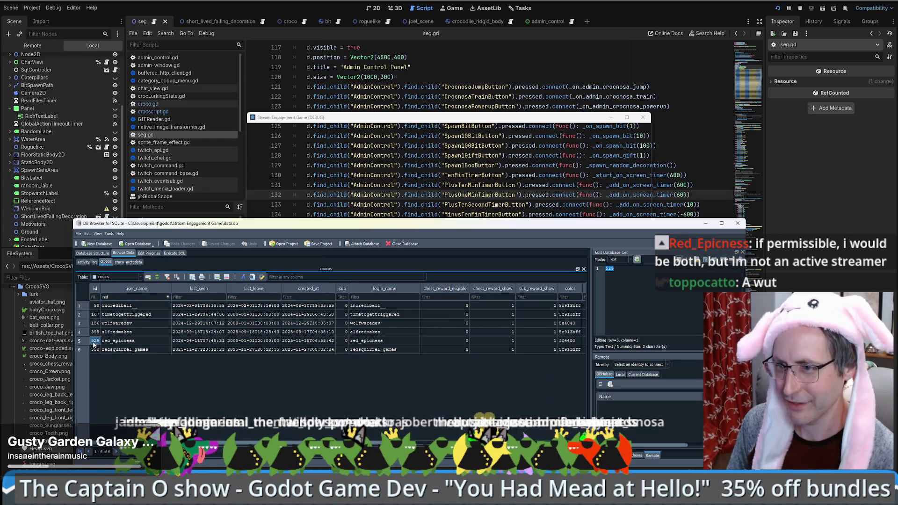
Add a new croco_metadata record, write the changes to the database, and restart the game
click(126, 263)
scroll(120, 421, down, 1)
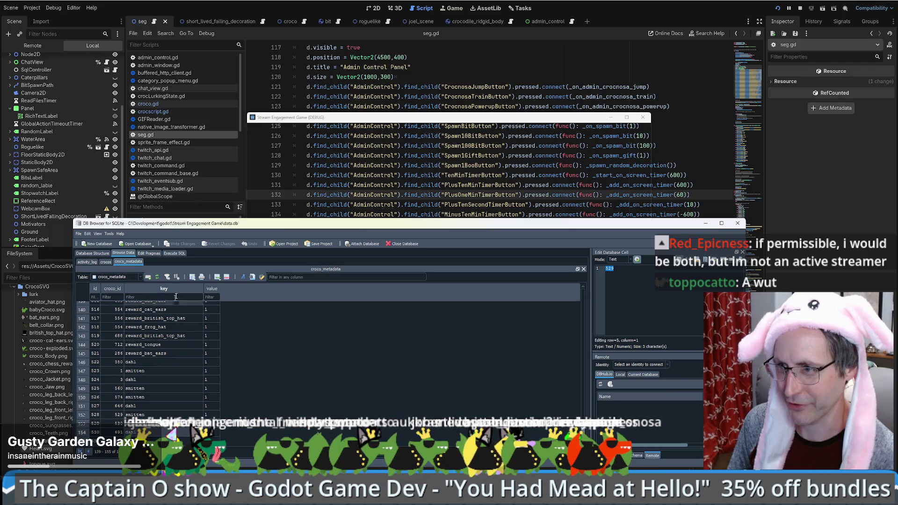
click(148, 277)
click(158, 264)
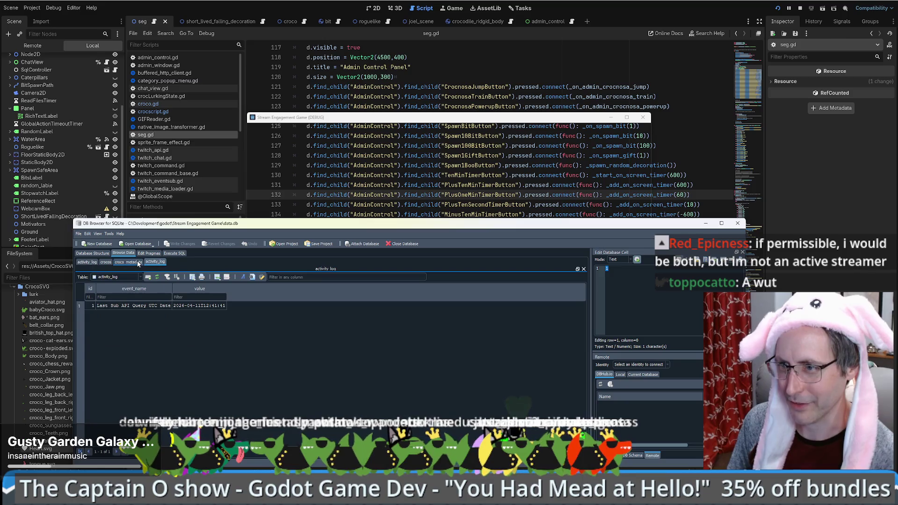
click(216, 278)
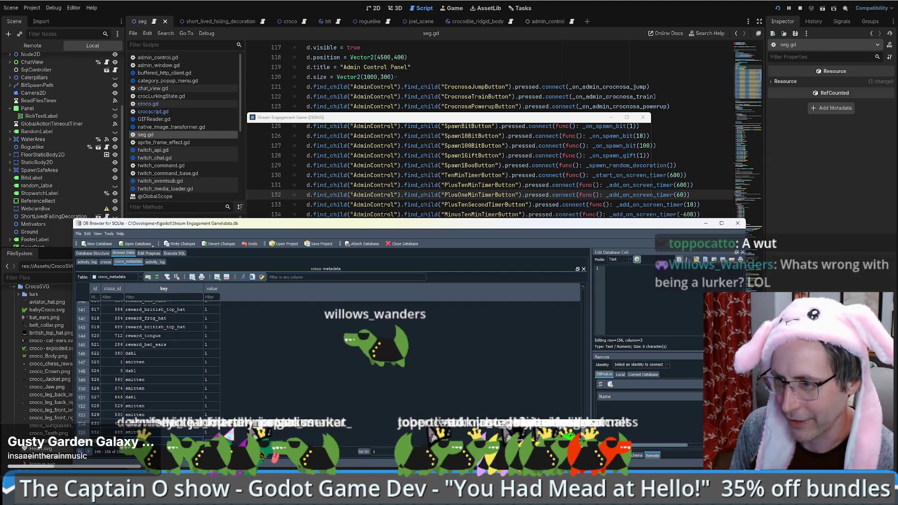
click(210, 441)
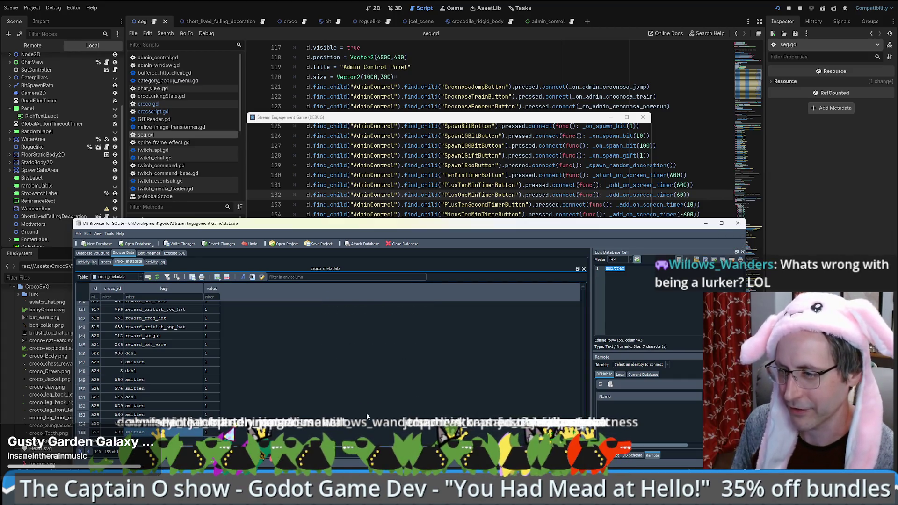
click(181, 246)
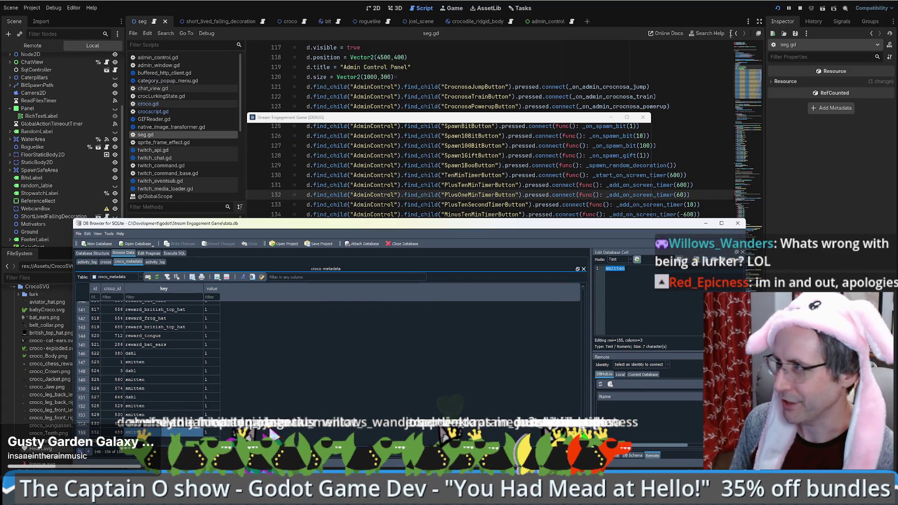
click(778, 9)
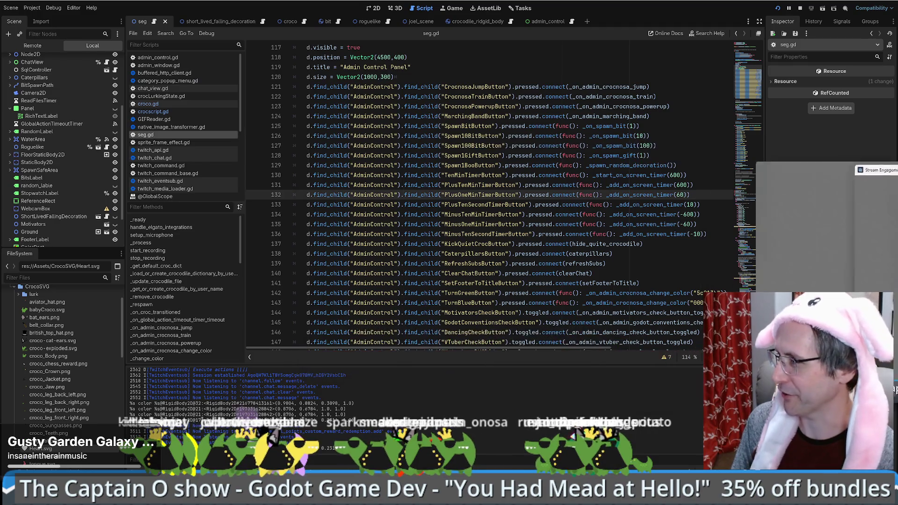
Drag the Stream Engagement Game (DEBUG) window to the middle of the screen
drag(461, 228, 461, 231)
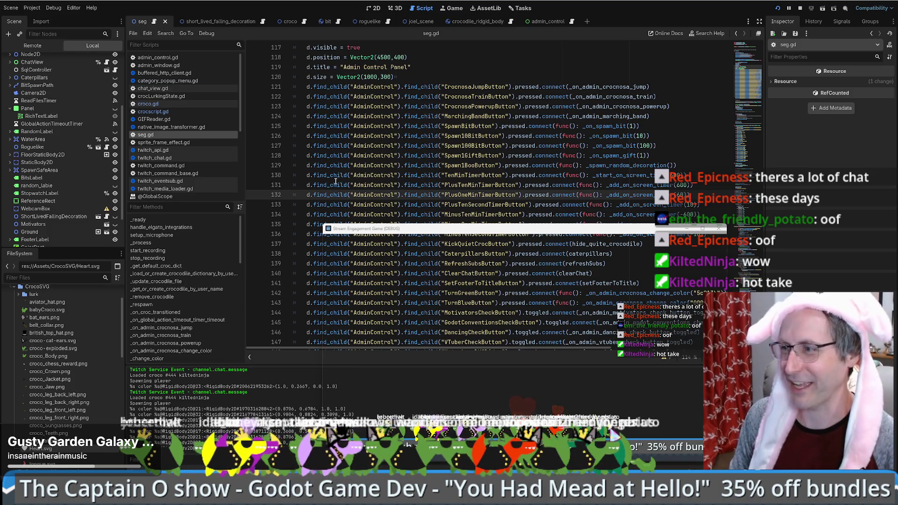
drag(461, 236, 467, 231)
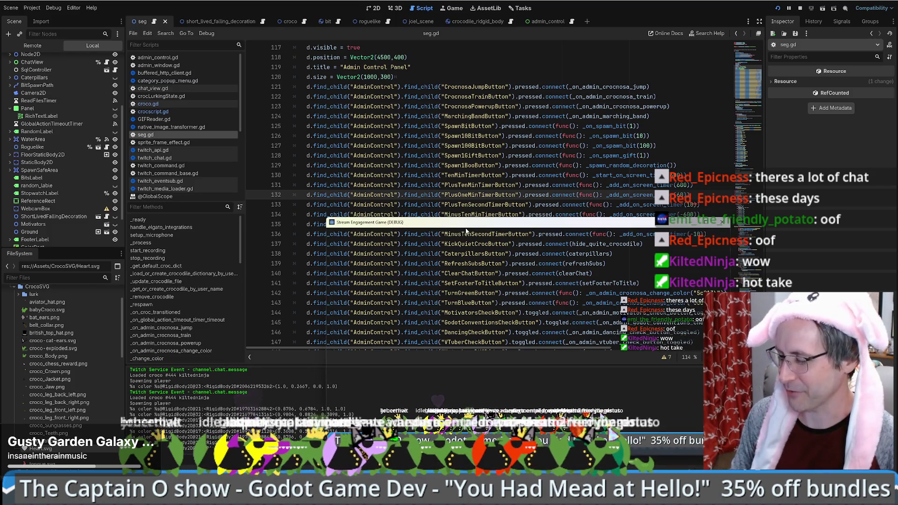
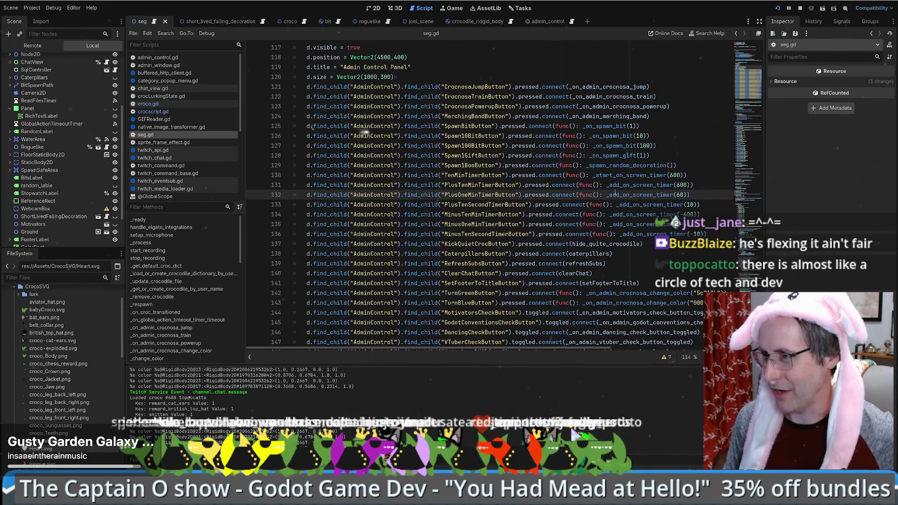
Go to the MinusTenSecondTimerButton connection line in seg.gd
scroll(598, 151, down, 2)
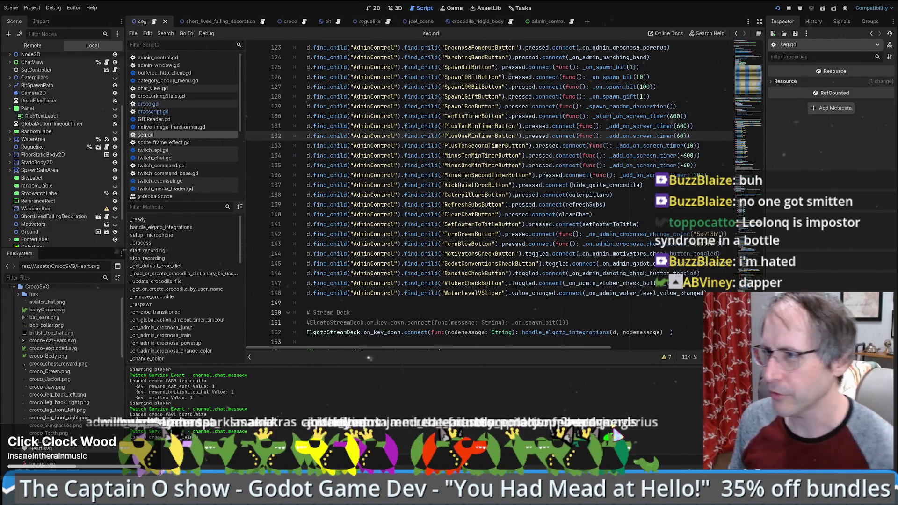
click(459, 175)
mouse_move(439, 145)
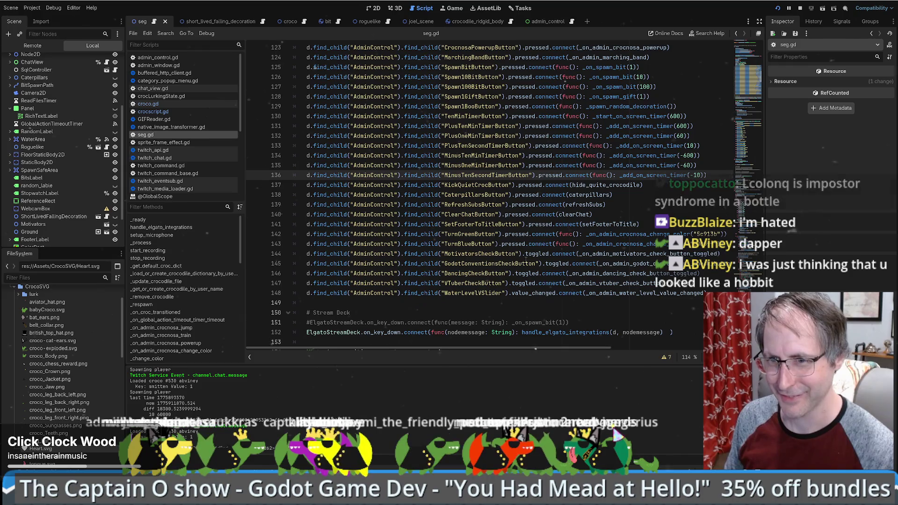
scroll(608, 211, up, 6)
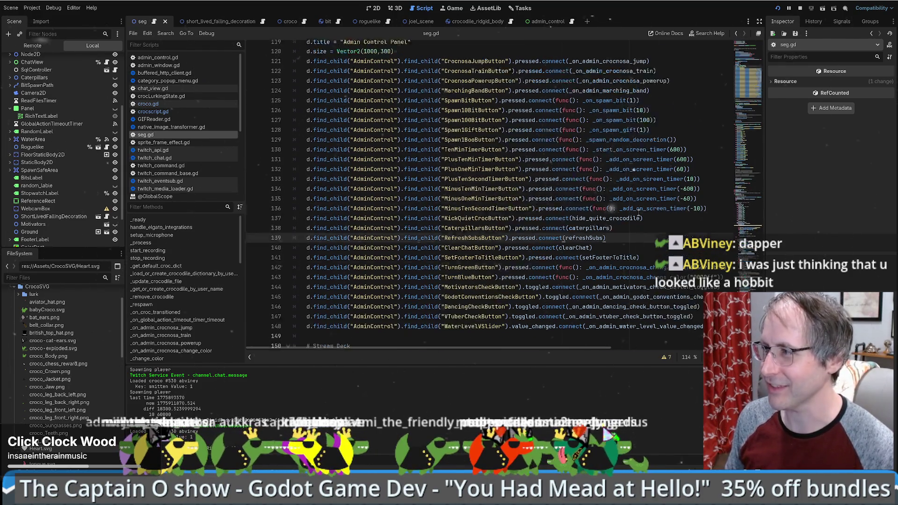
scroll(638, 214, down, 7)
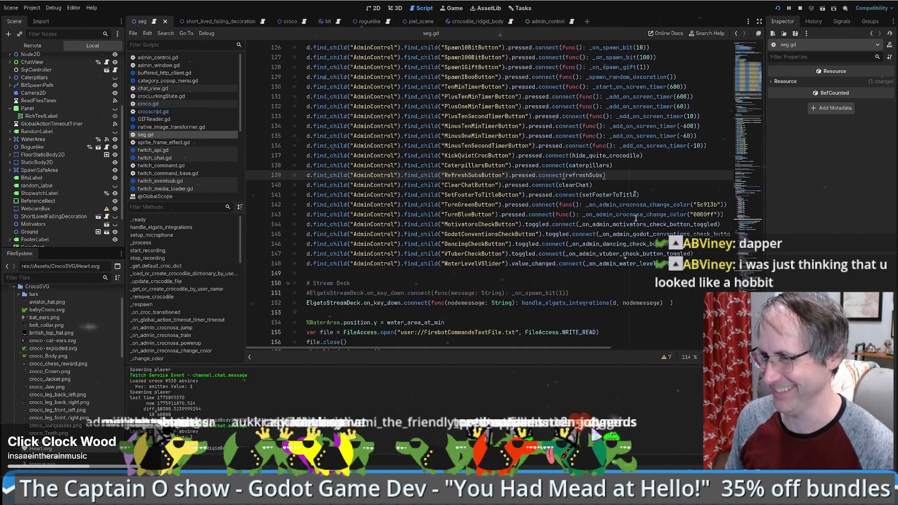
Check the end of line 147, then select and deselect the RefreshSubsButton line 139
click(702, 265)
click(695, 254)
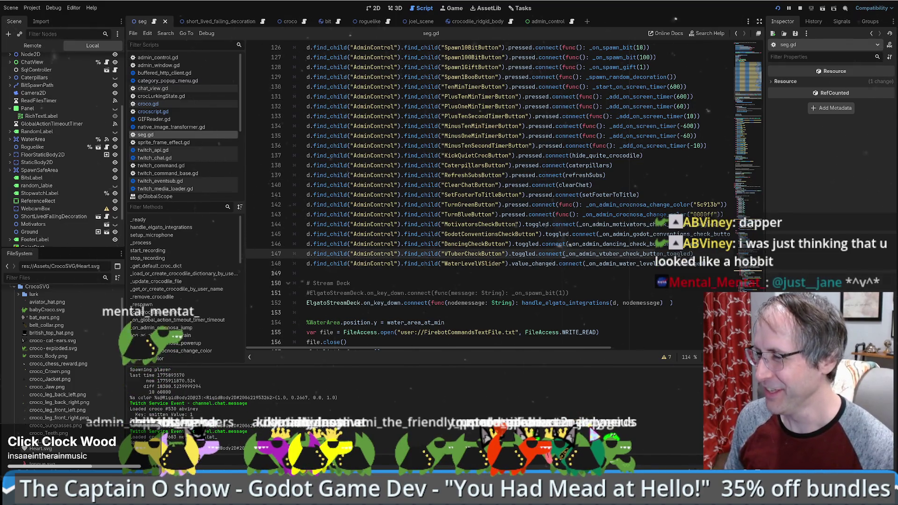
click(636, 198)
drag(649, 177, 649, 169)
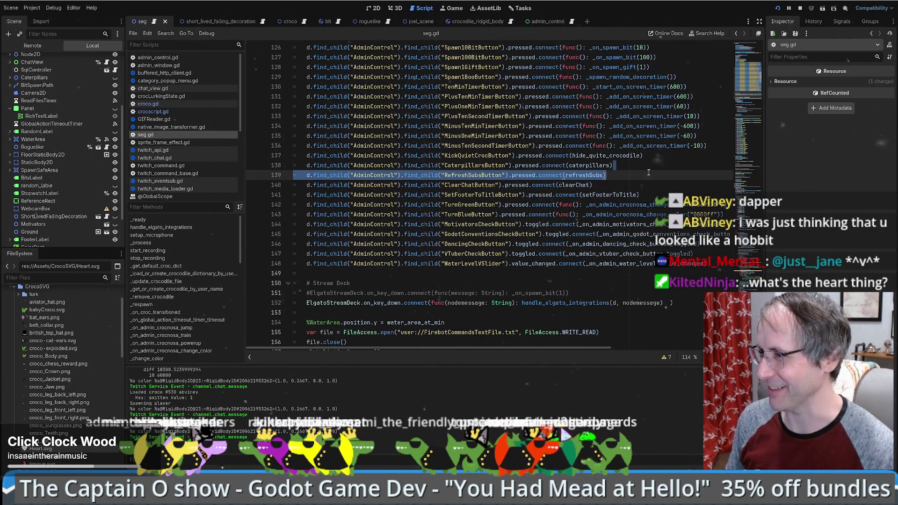
click(646, 176)
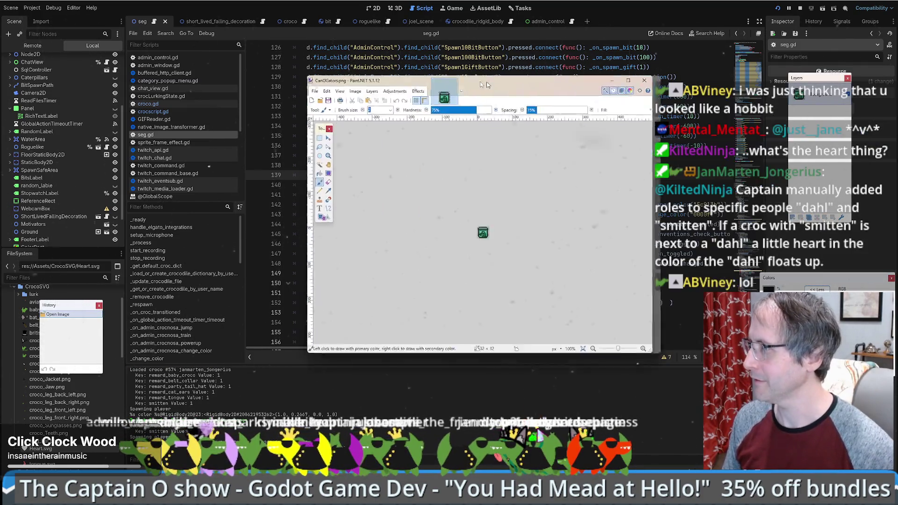
Zoom into the croc-in-a-jar image, shift its window right and down, and pan the canvas
scroll(395, 235, up, 10)
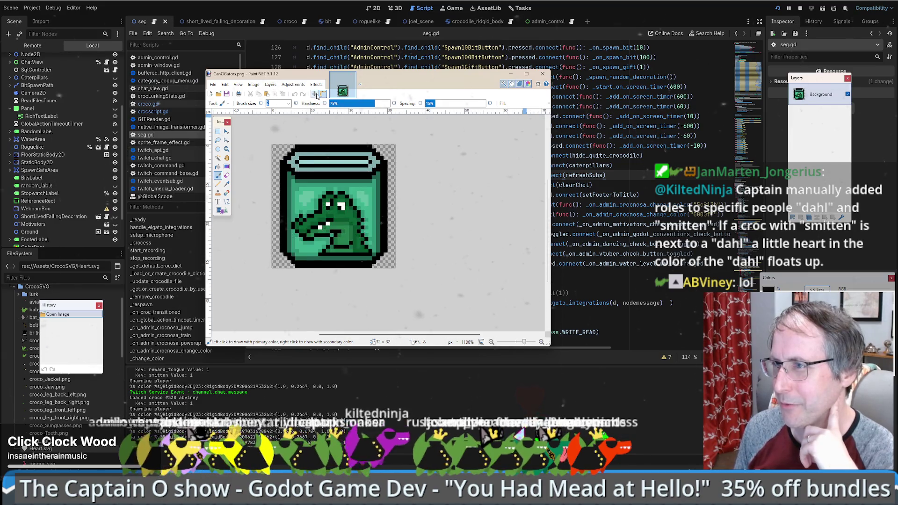
drag(392, 86, 473, 110)
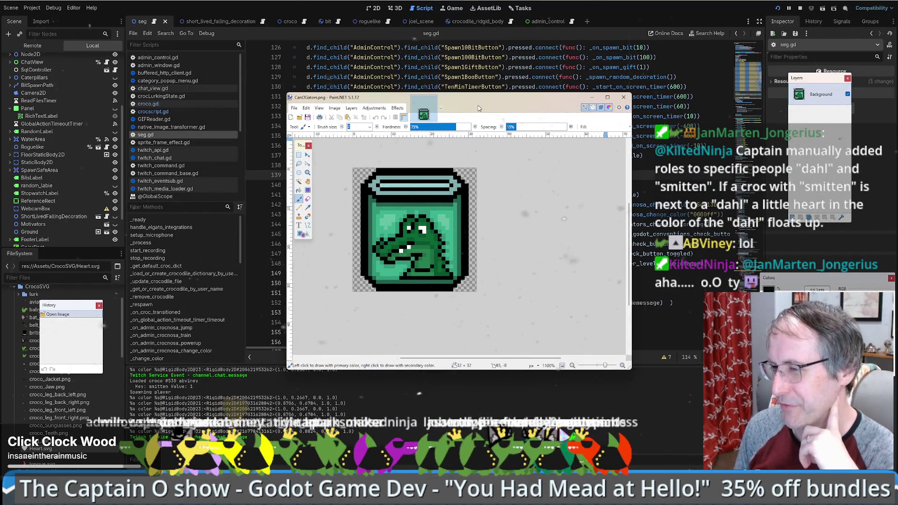
drag(428, 235, 478, 238)
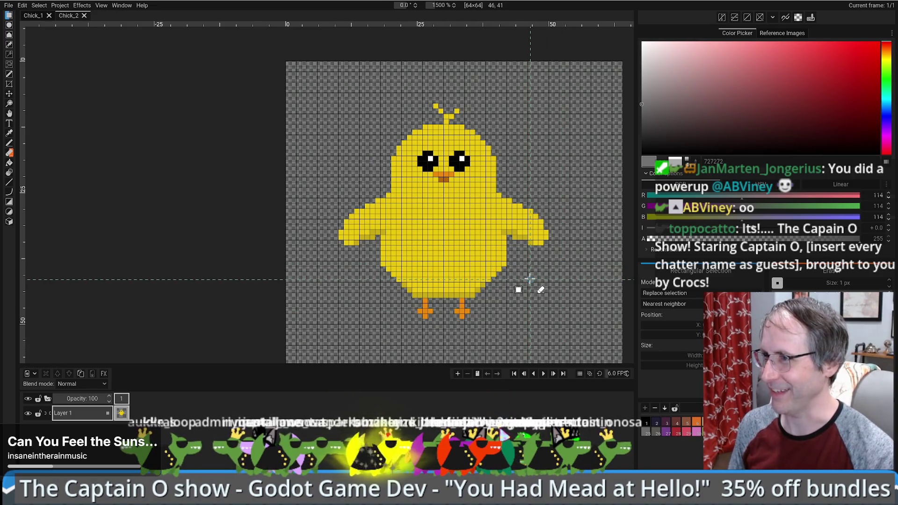
Pan and zoom the Chick_2 canvas so the chick sits centred in view
mouse_move(541, 281)
mouse_down()
mouse_move(451, 277)
mouse_move(491, 226)
mouse_up()
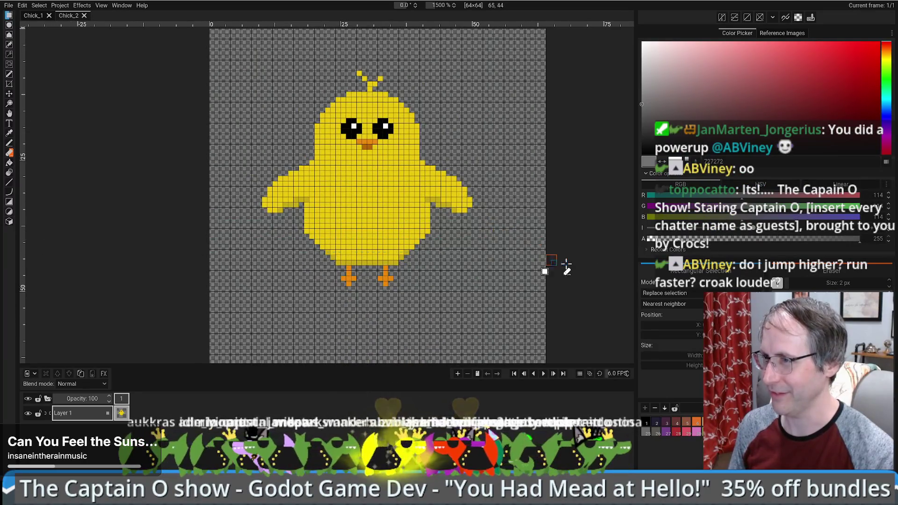
scroll(552, 261, down, 3)
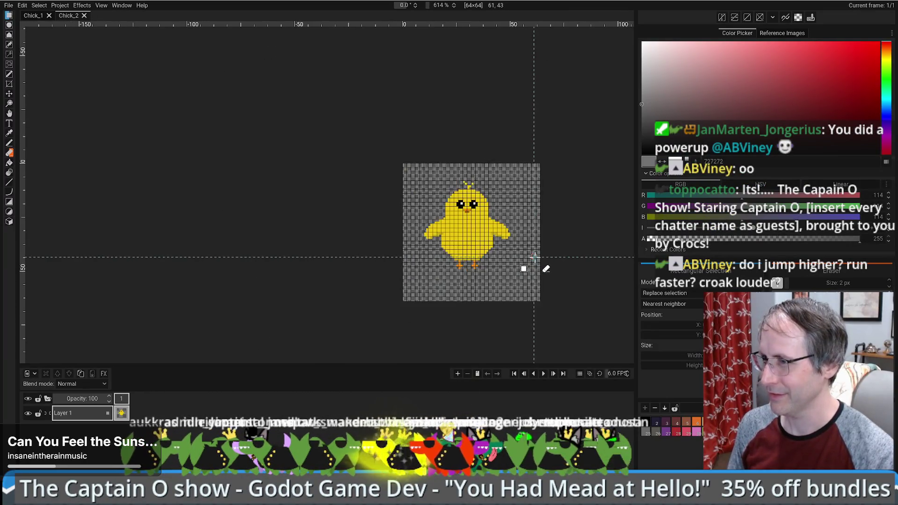
scroll(528, 267, up, 3)
mouse_move(523, 248)
mouse_down()
mouse_move(464, 274)
mouse_move(501, 276)
mouse_up()
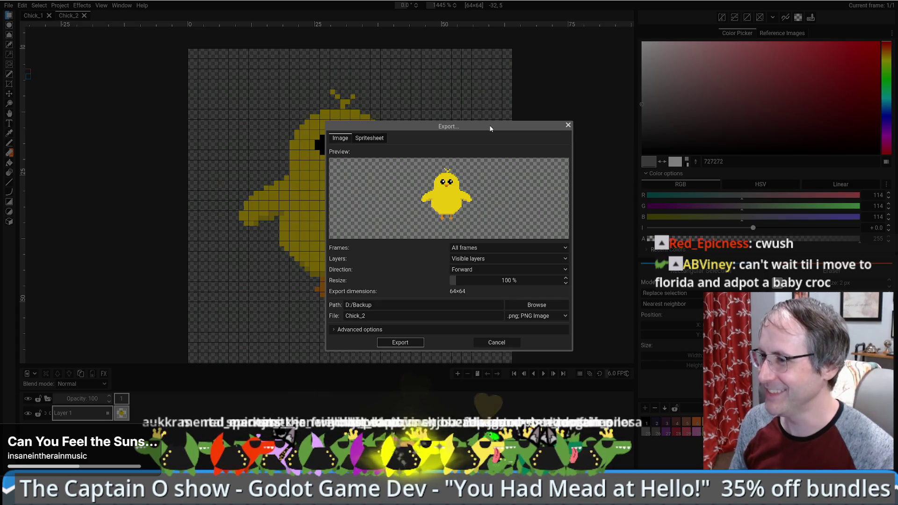
Export Chick_2 as a 64×64 PNG into D:/Backup after reviewing the advanced options
mouse_move(491, 129)
mouse_down()
mouse_move(229, 156)
mouse_move(237, 209)
mouse_move(824, 94)
mouse_move(646, 117)
mouse_move(533, 152)
mouse_move(517, 141)
mouse_up()
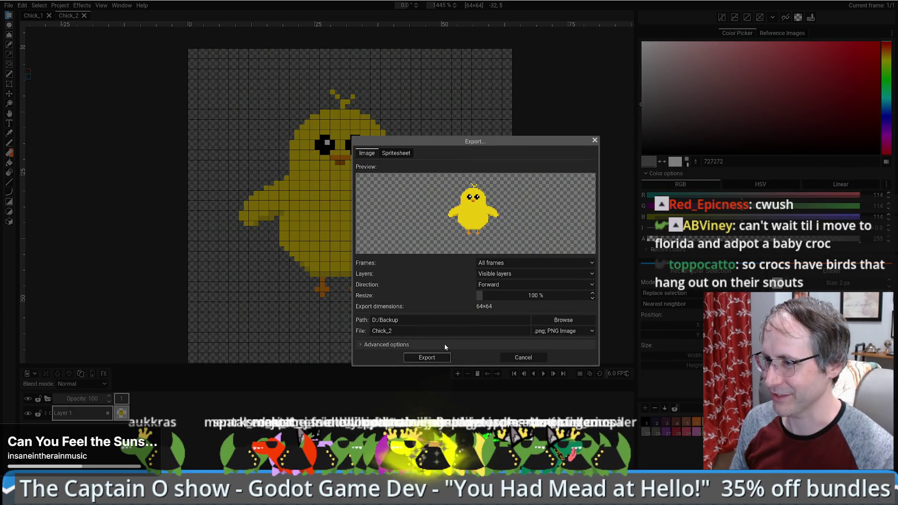
click(409, 344)
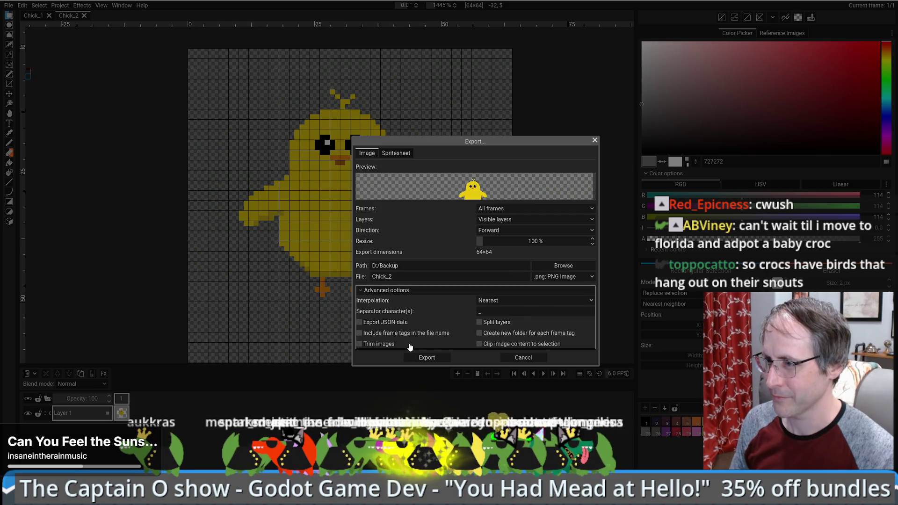
click(404, 289)
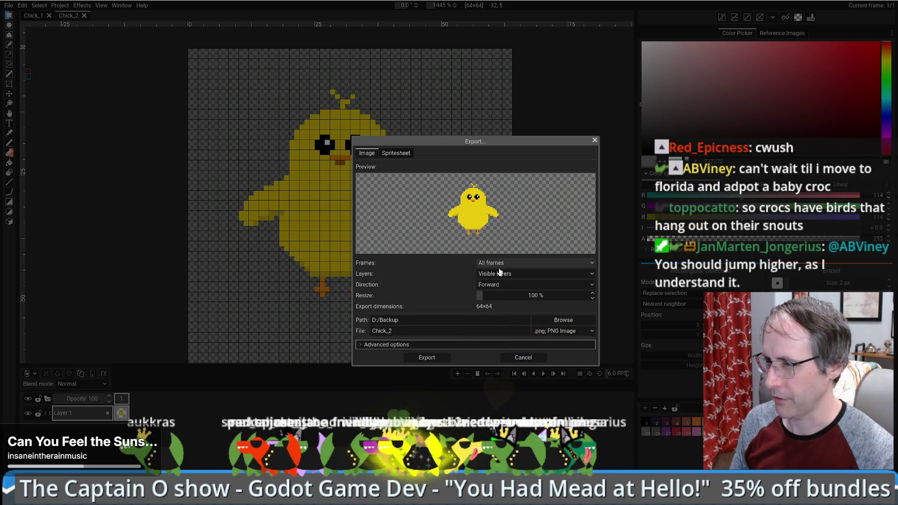
click(428, 346)
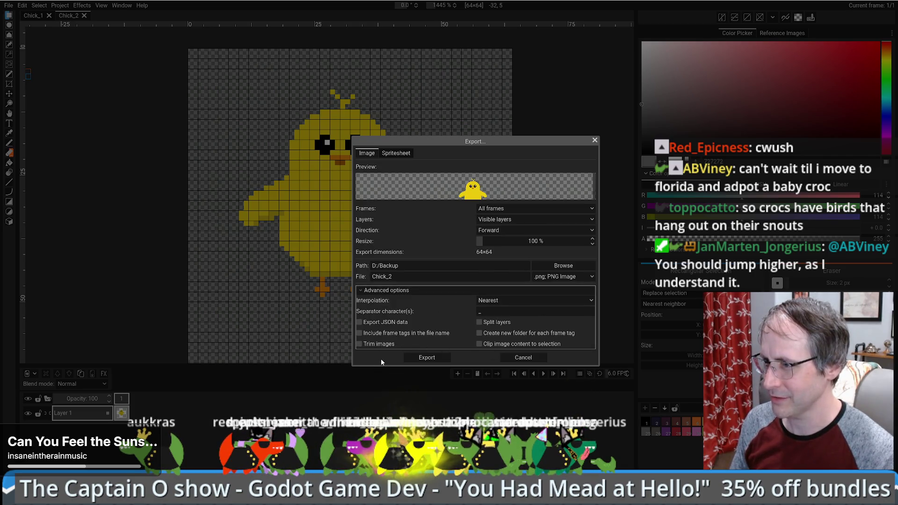
click(433, 359)
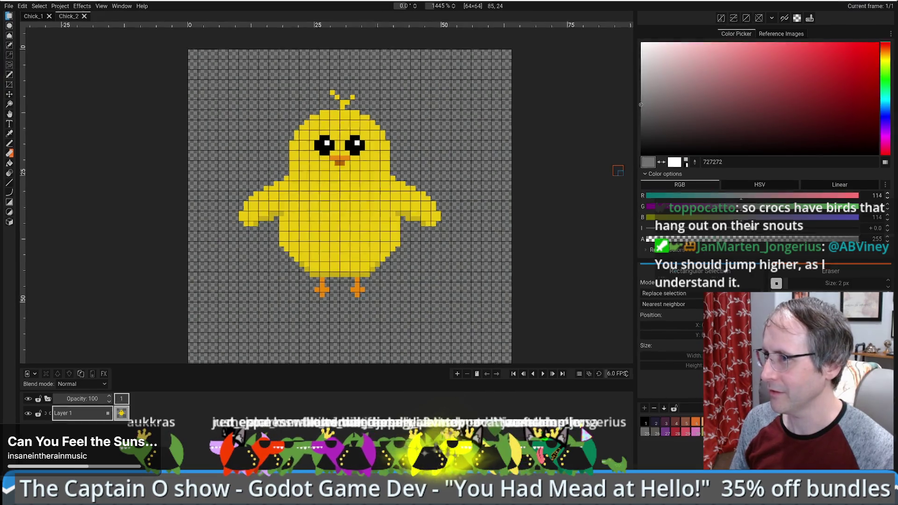
Switch back to the Godot editor and close the Paint.NET image window
key(alt+Tab)
click(628, 99)
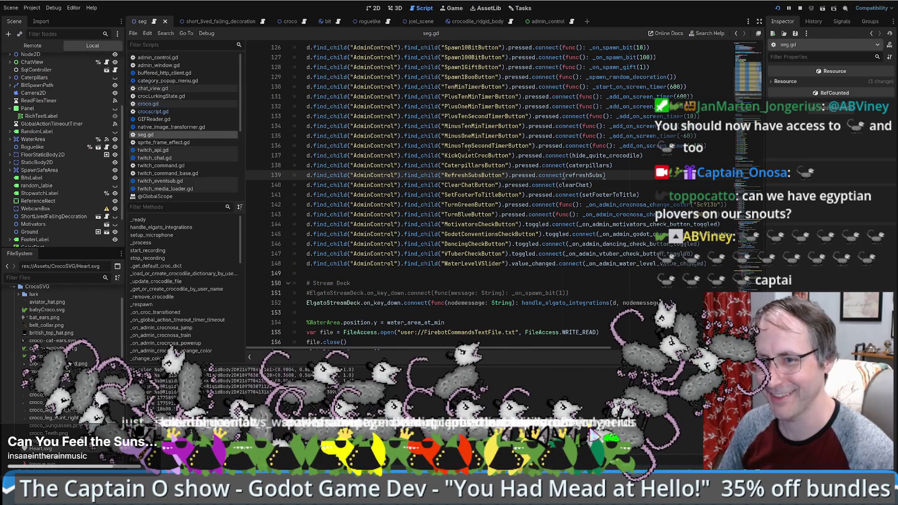
Visit the Spawn1Boo and PlusOneMinTimerButton connection lines, then show Task View with Win+Tab
click(489, 77)
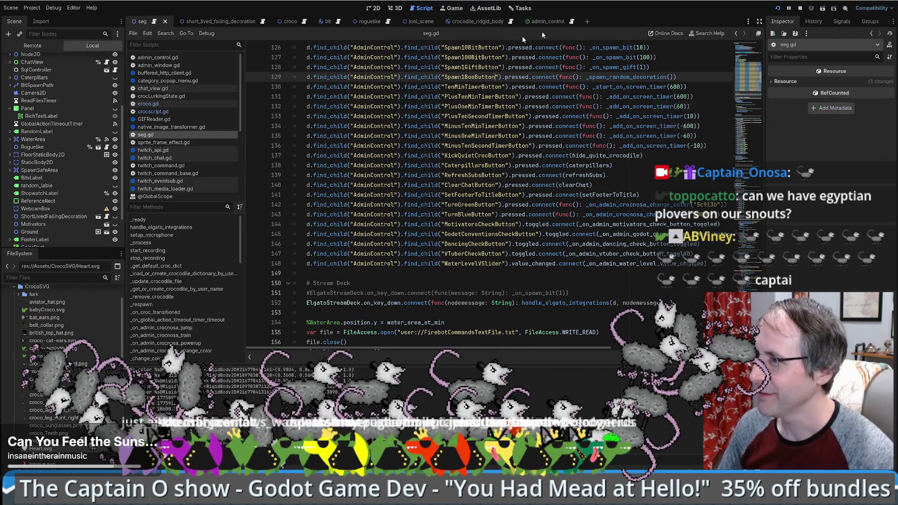
click(469, 106)
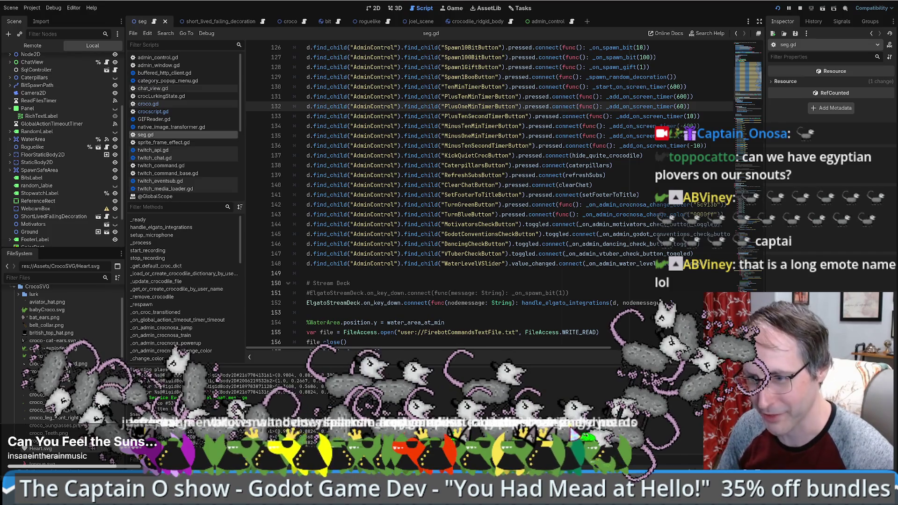
key(super+Tab)
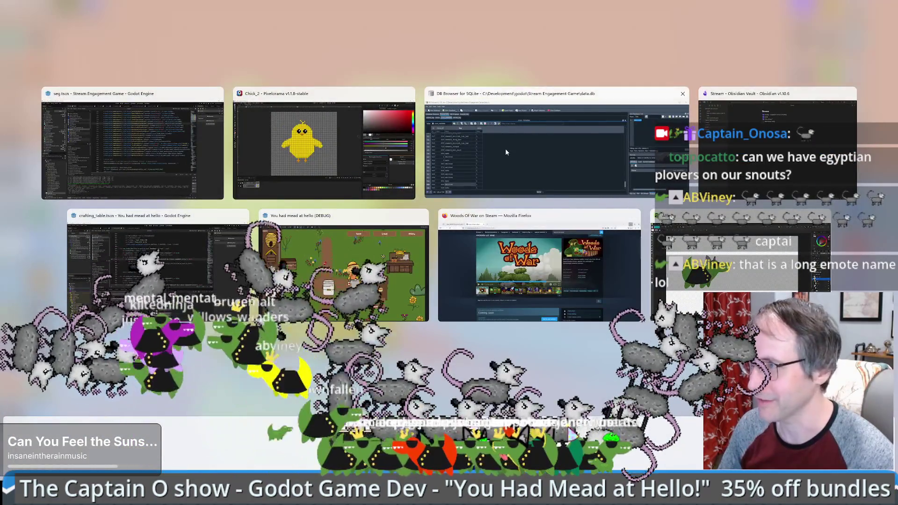
Glance at Chick_2 in Pixelorama, then return to seg.gd's WaterLevelVSlider and Stream Deck comment lines
click(324, 145)
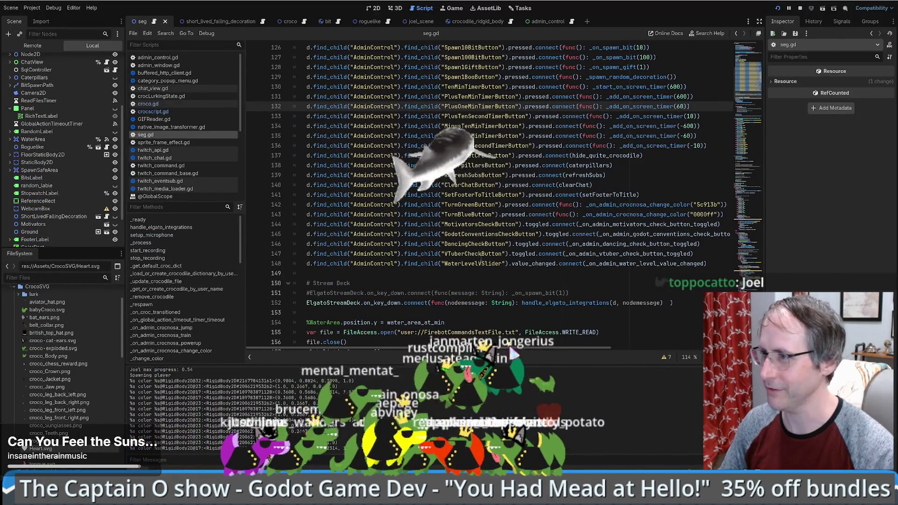
click(459, 263)
click(463, 281)
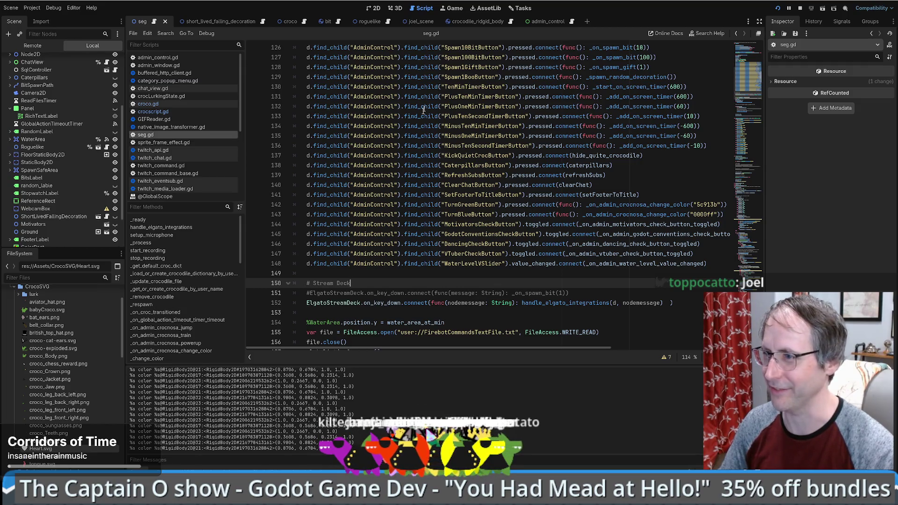
Open the short_lived_falling_decoration scene, search the project for 'shortlivedfalling', and inspect its node's actions
click(206, 21)
click(489, 157)
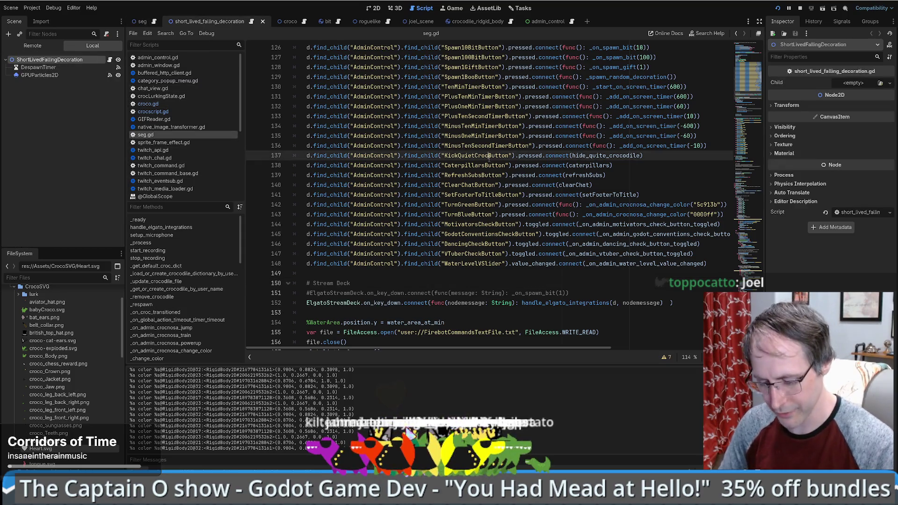
key(ctrl+shift+f)
text(shor)
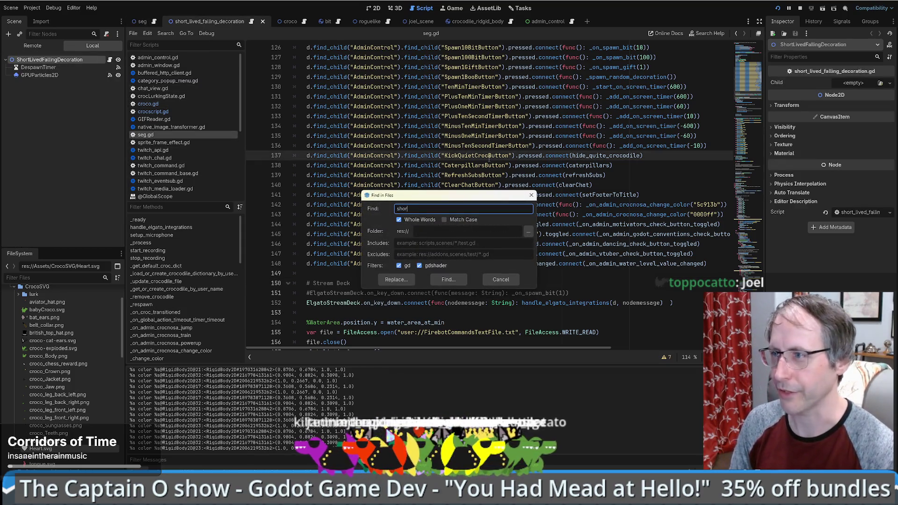
text(tlivedfal)
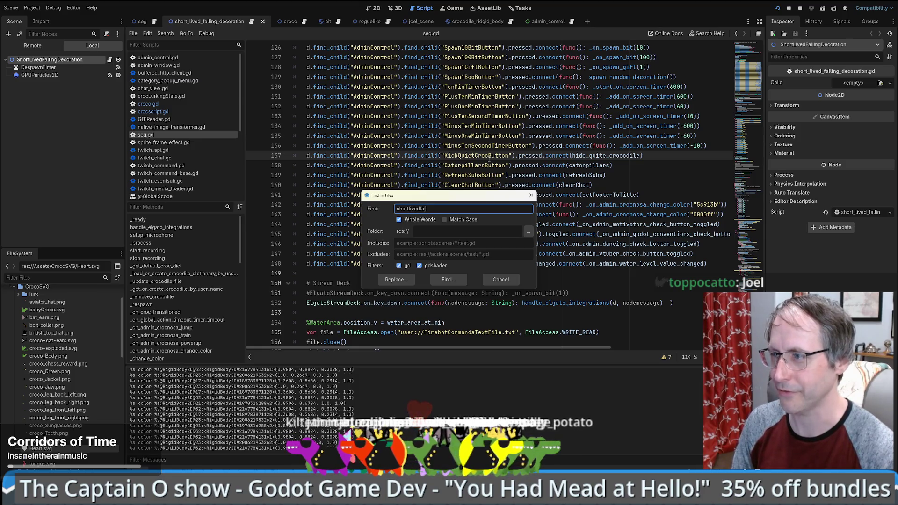
text(ling)
key(Return)
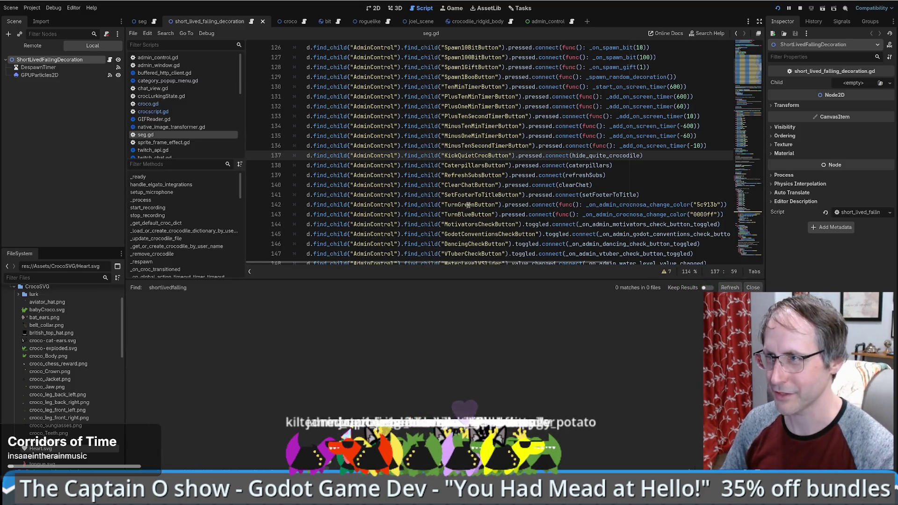
right_click(82, 60)
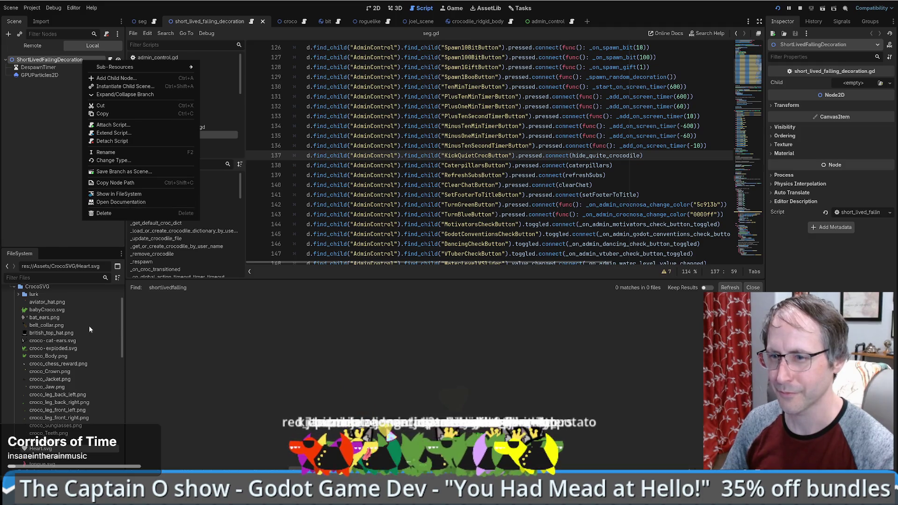
scroll(28, 312, up, 3)
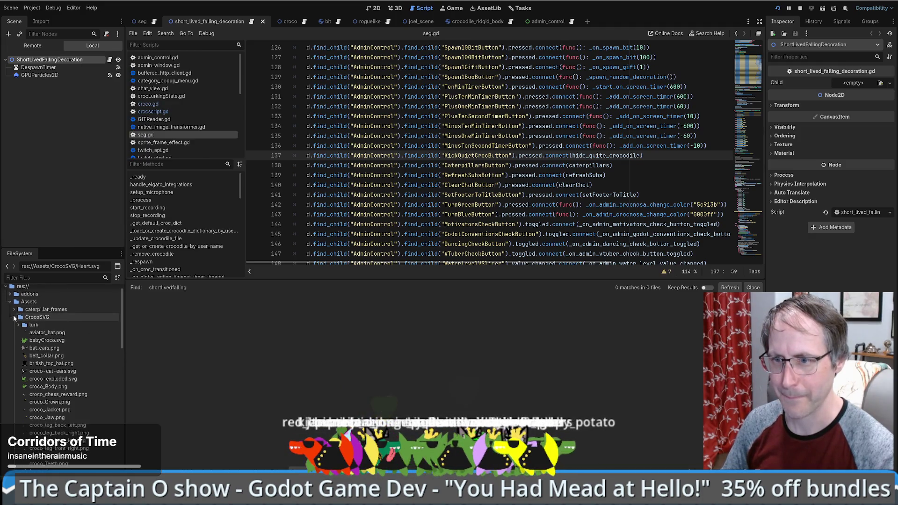
Collapse CrocoSVG and Godot_particle-and-vfx-textures, then expand PixelArt to list its sprites
click(15, 318)
click(15, 325)
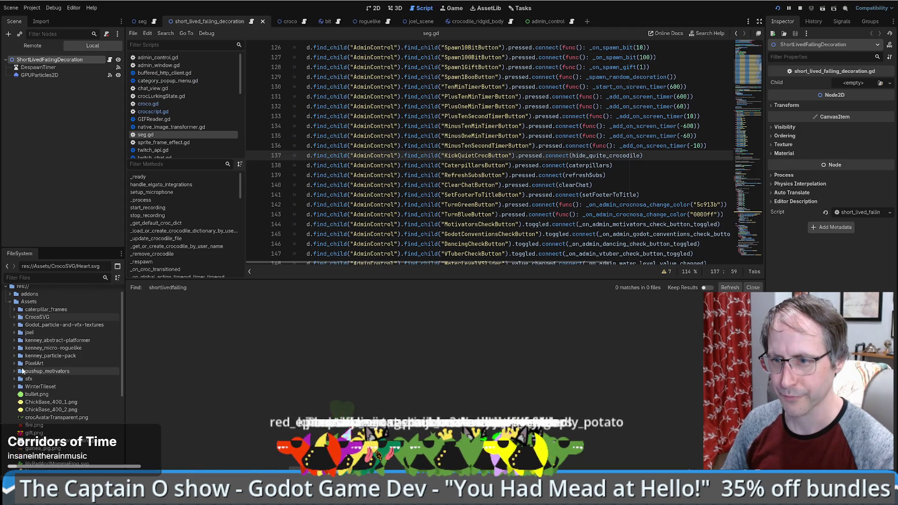
click(14, 364)
scroll(68, 367, down, 2)
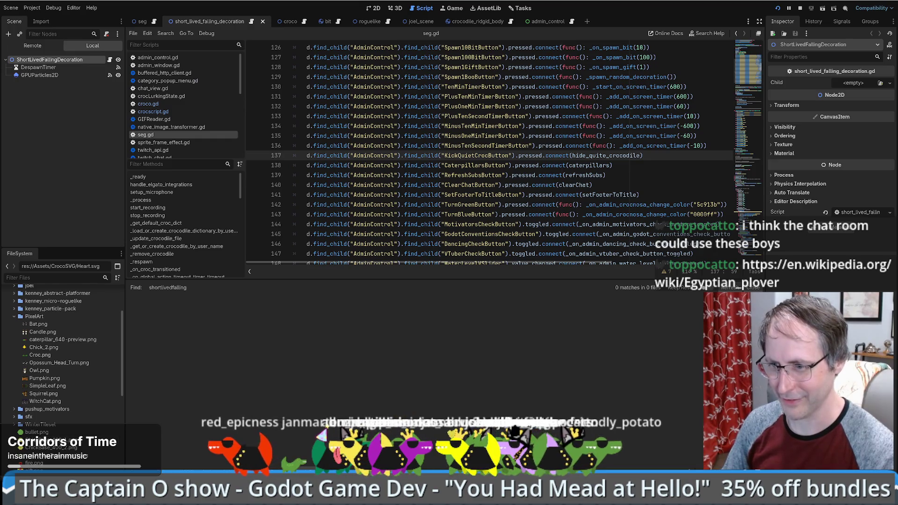
key(alt+Tab)
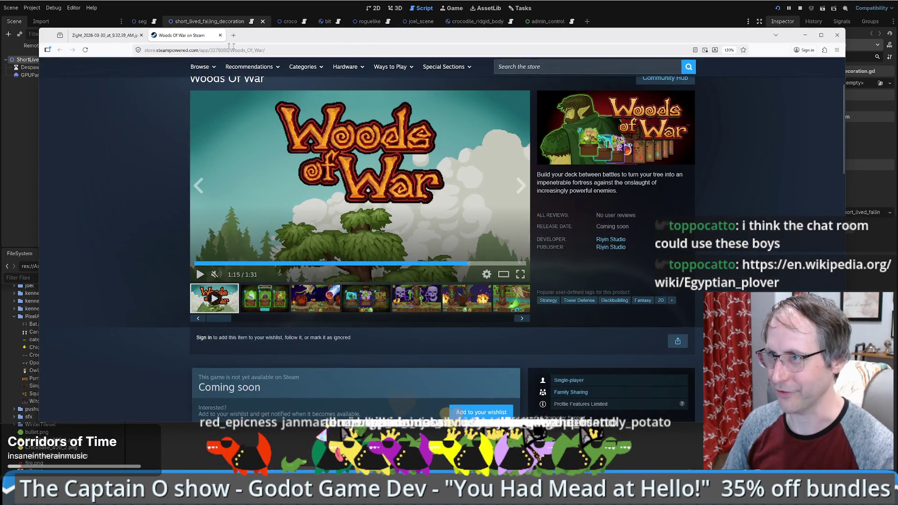
Load the Egyptian plover Wikipedia article in a new tab at normal zoom
click(236, 33)
text(https://en.wikipedia.org/wiki/Egyptian_plover)
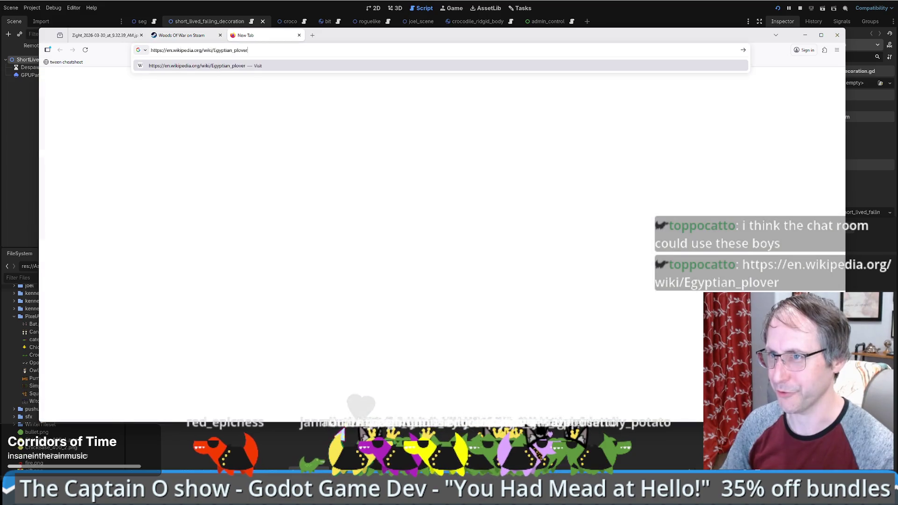
key(Return)
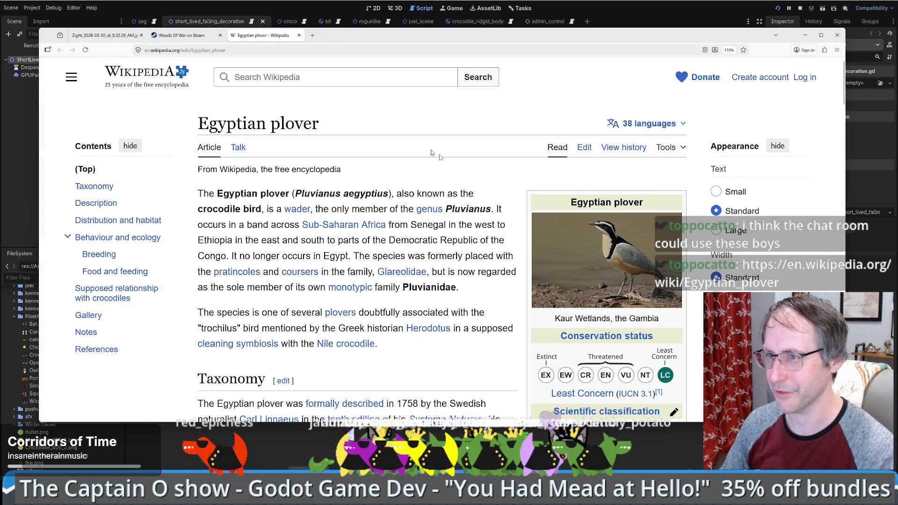
key(ctrl+0)
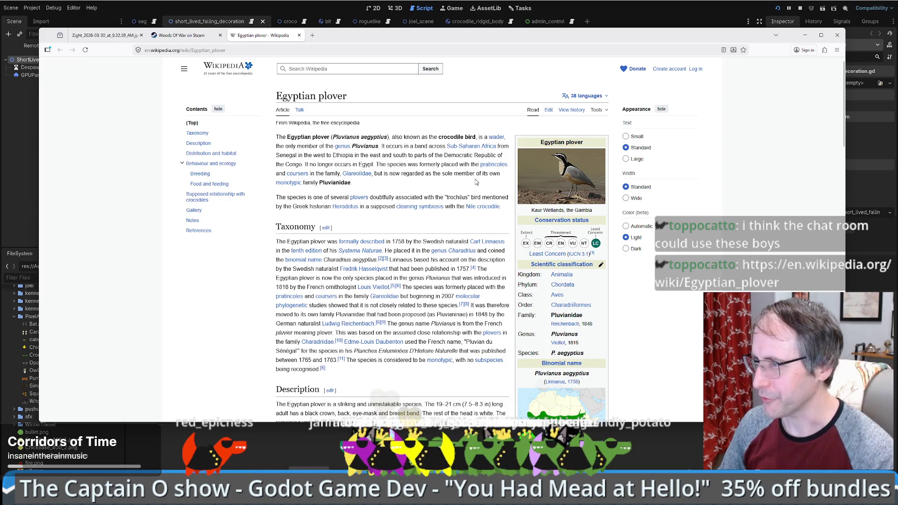
scroll(462, 172, down, 3)
Open the plover infobox photo and then its original full-size image file
click(559, 112)
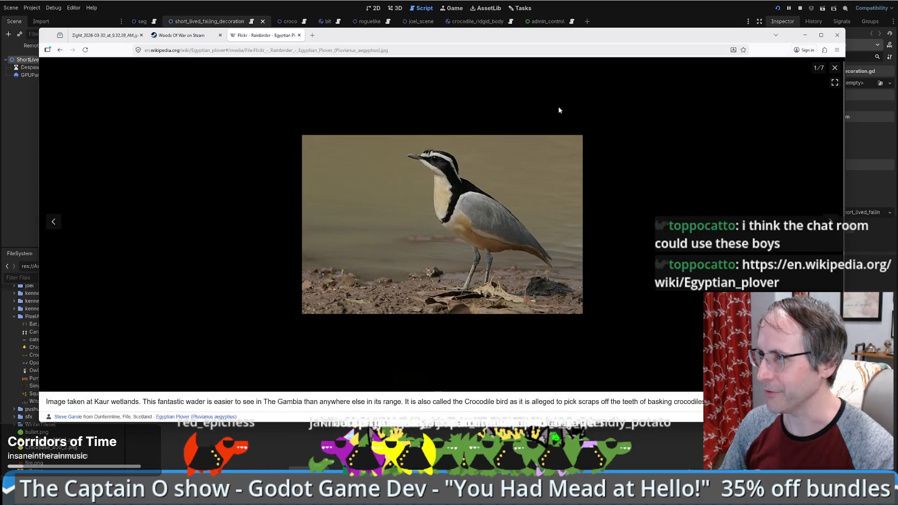
ctrl+scroll(498, 204, up, 7)
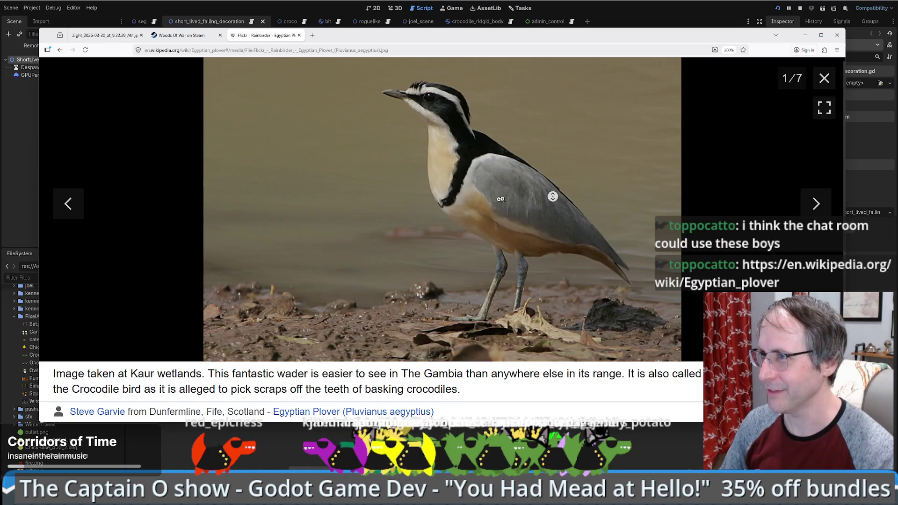
ctrl+scroll(607, 158, up, 3)
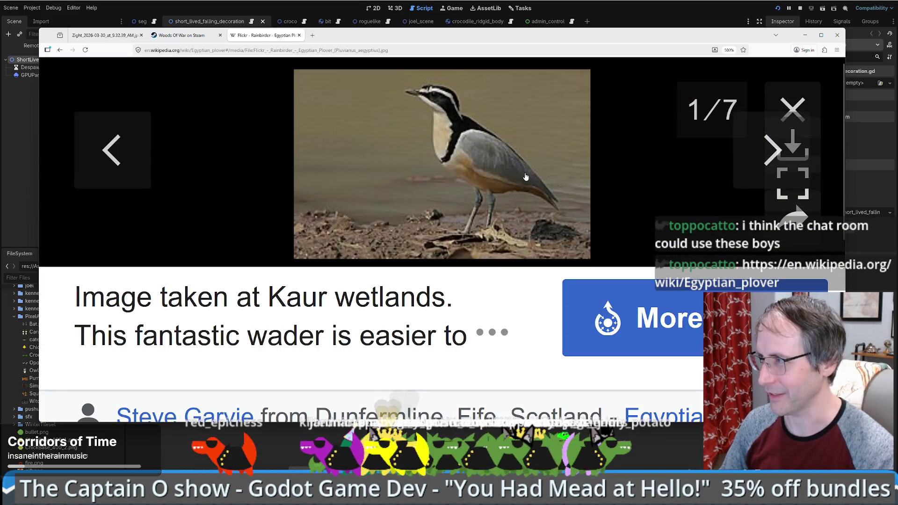
ctrl+scroll(525, 174, down, 15)
ctrl+scroll(525, 174, up, 8)
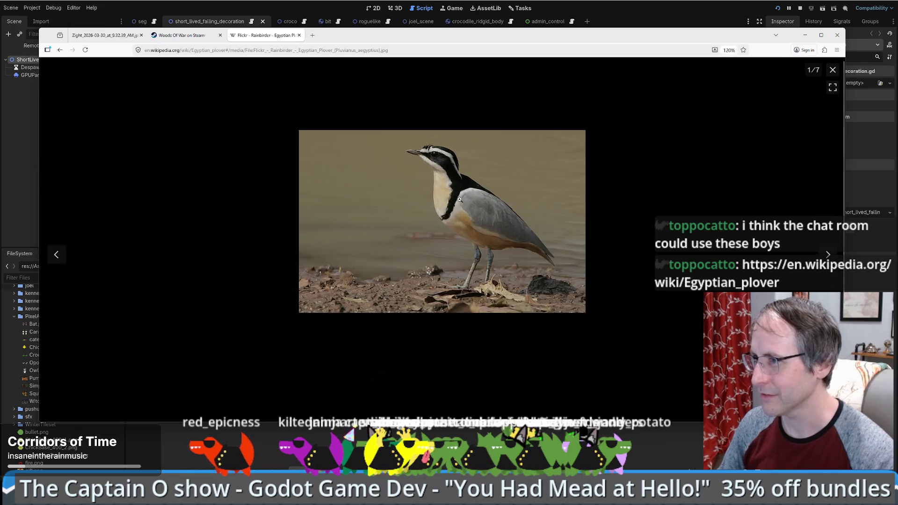
click(435, 154)
ctrl+scroll(438, 171, up, 9)
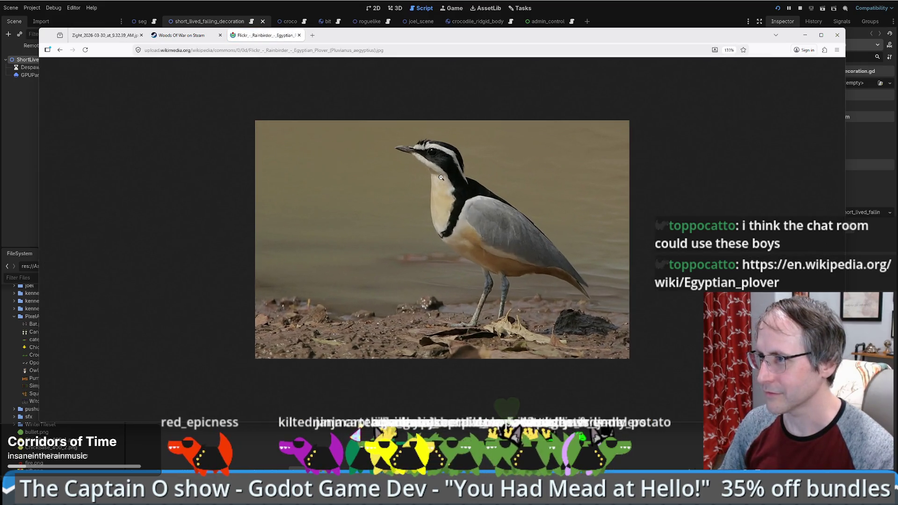
Zoom and pan the full-size photo around the plover's head, then reset to normal size
middle_click(557, 141)
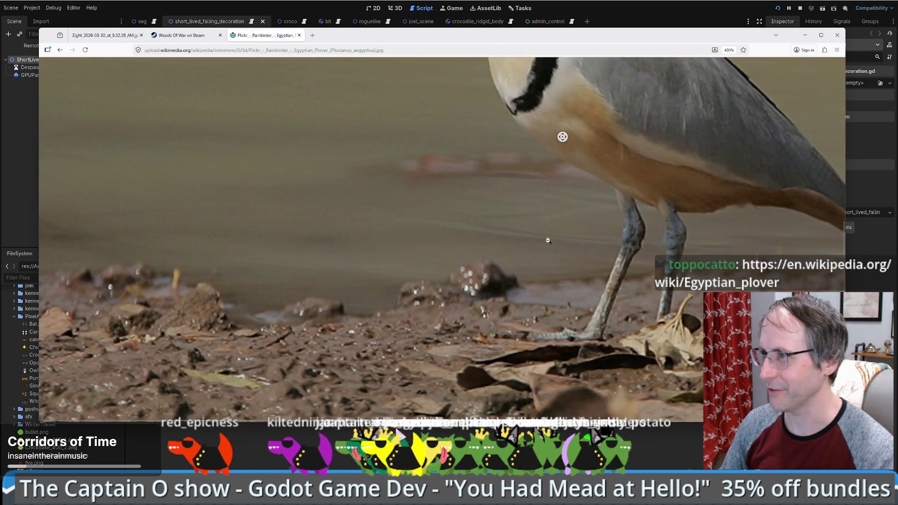
middle_click(523, 157)
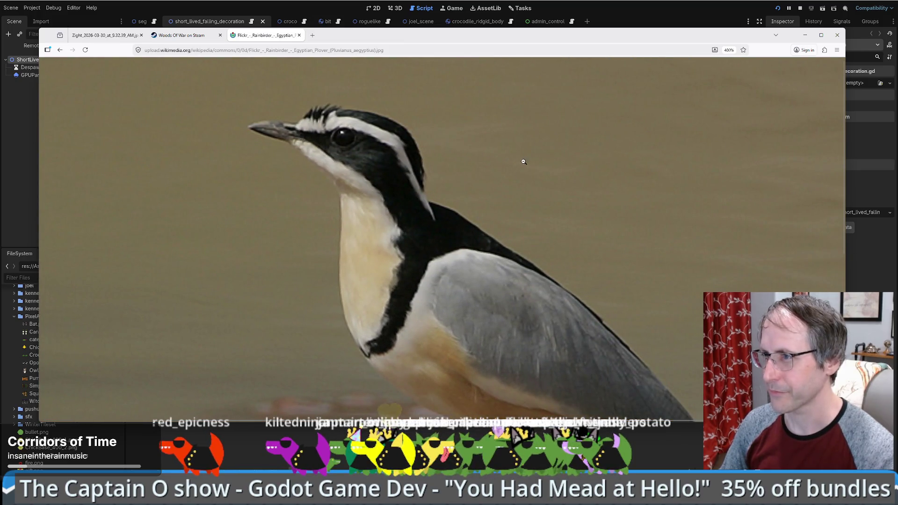
ctrl+scroll(463, 160, up, 1)
scroll(512, 215, left, 5)
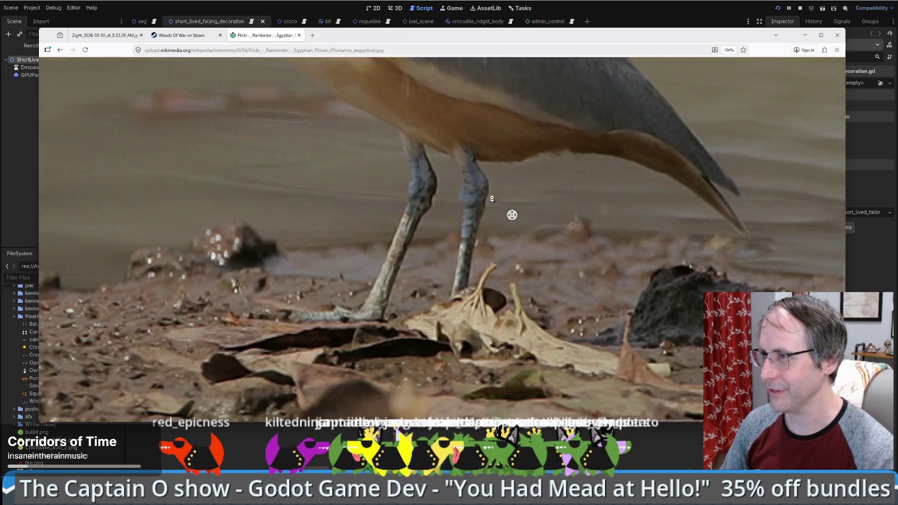
scroll(584, 227, right, 3)
scroll(584, 228, down, 5)
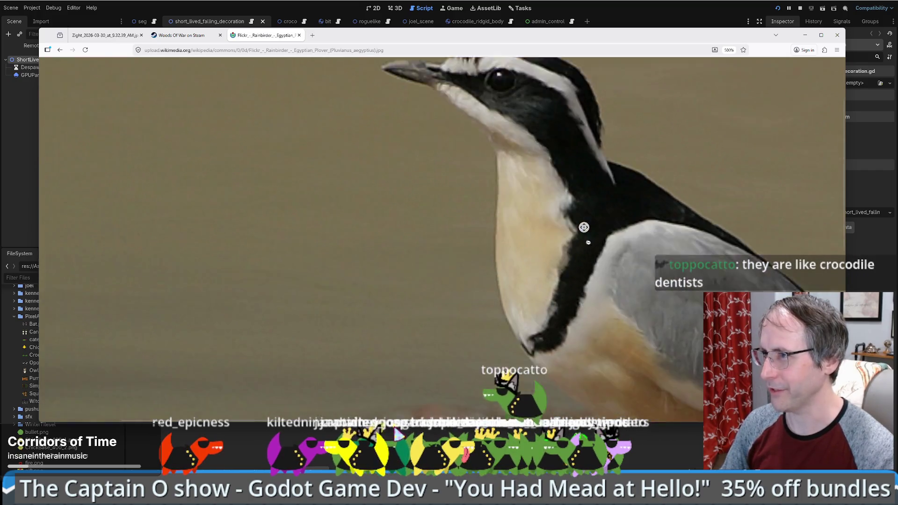
scroll(584, 227, up, 4)
ctrl+scroll(584, 228, down, 1)
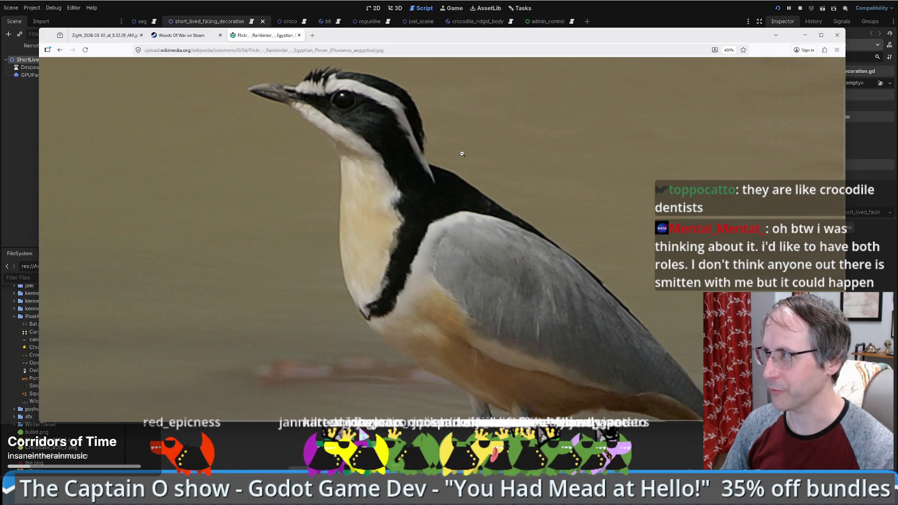
scroll(462, 153, down, 5)
scroll(464, 142, up, 5)
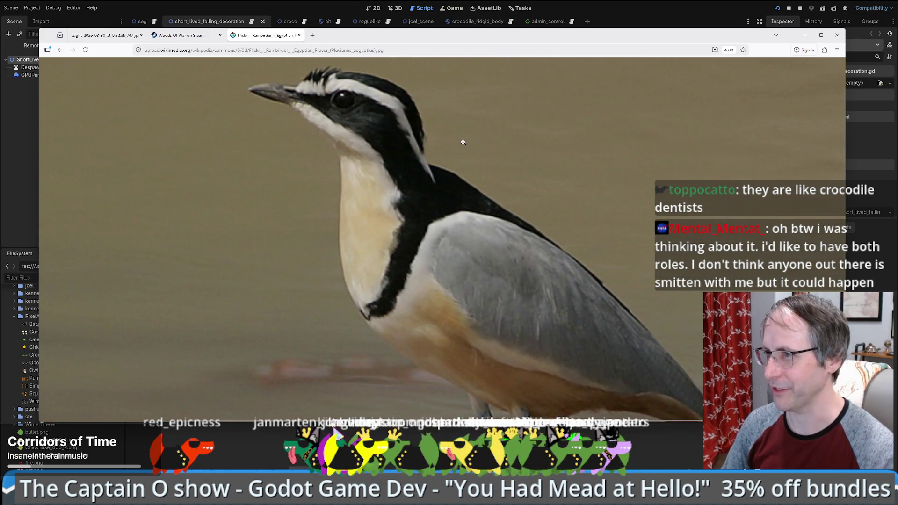
key(ctrl+0)
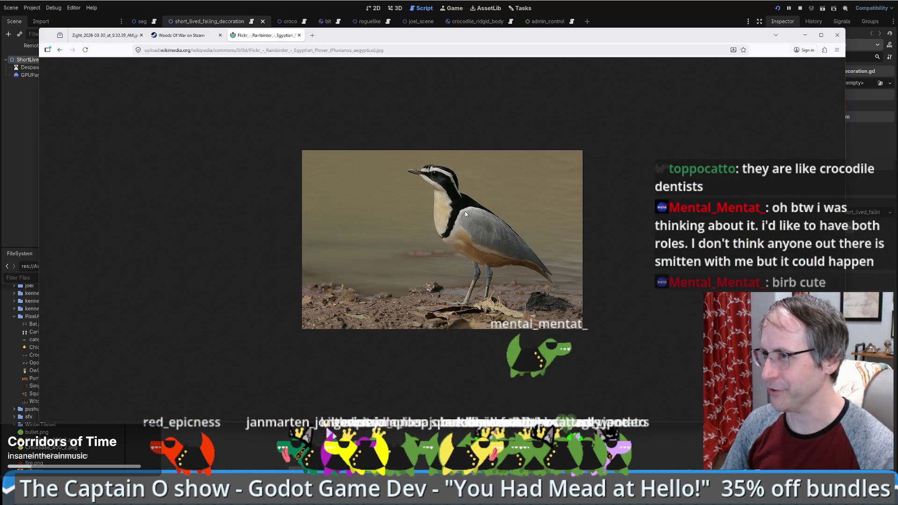
ctrl+scroll(483, 224, up, 3)
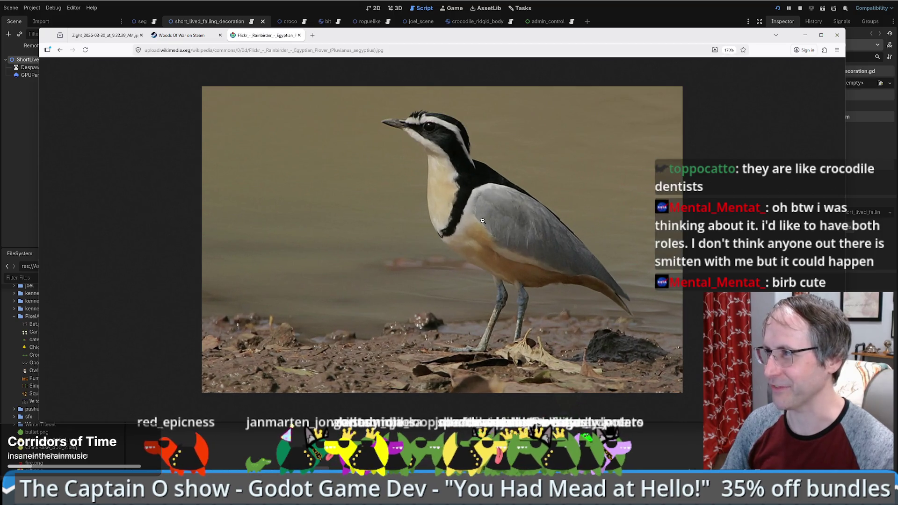
key(ctrl+0)
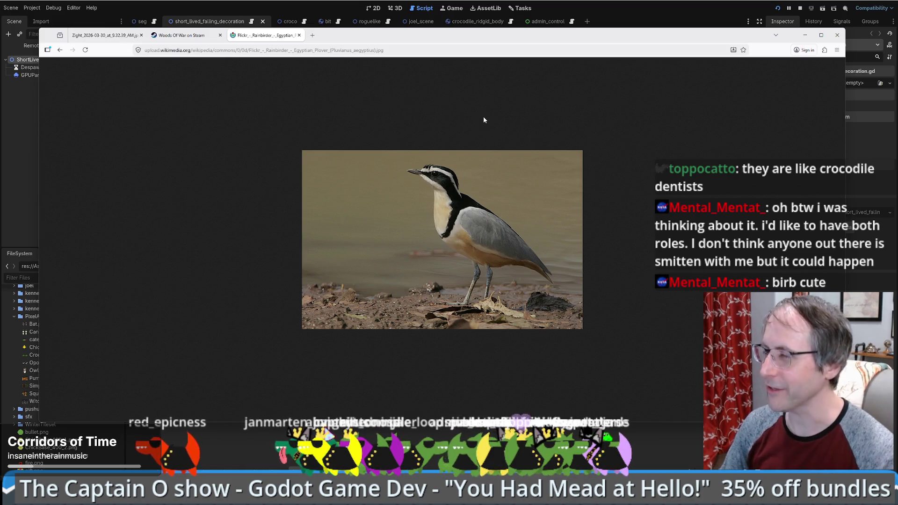
Flip to the desk image tab and back to the plover photo, then leave Firefox
click(99, 37)
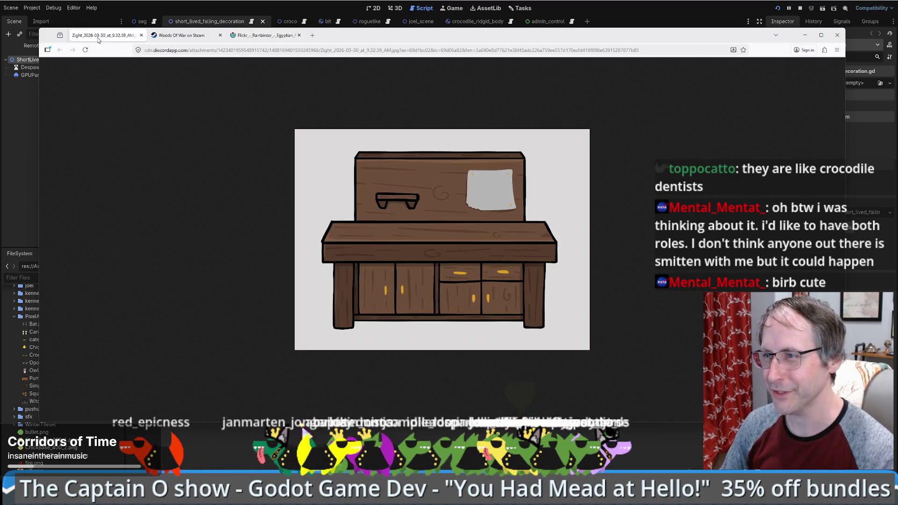
click(277, 38)
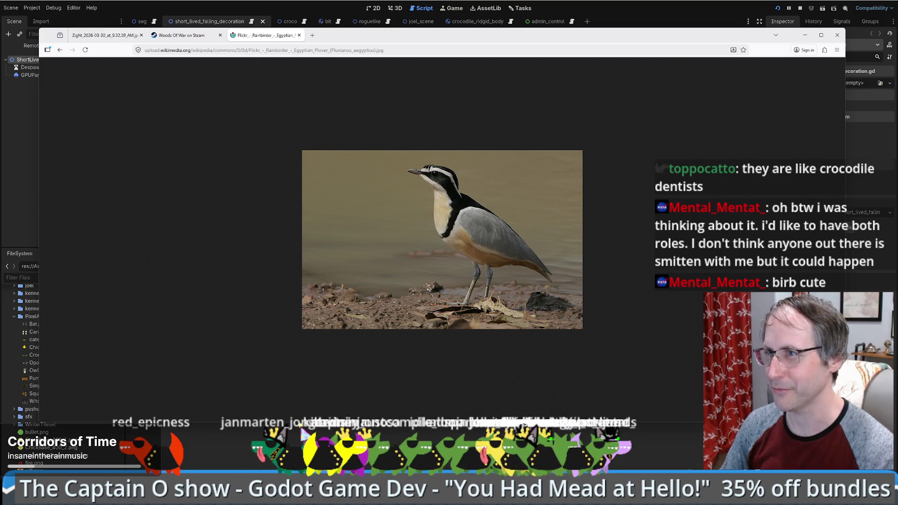
key(alt+Tab)
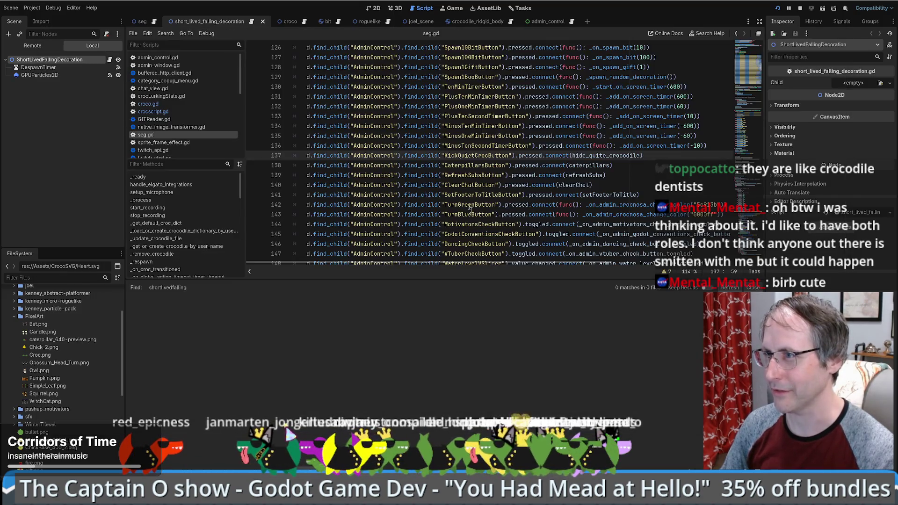
Scroll through seg.gd and the FileSystem dock, then switch to DB Browser for SQLite
scroll(570, 173, up, 3)
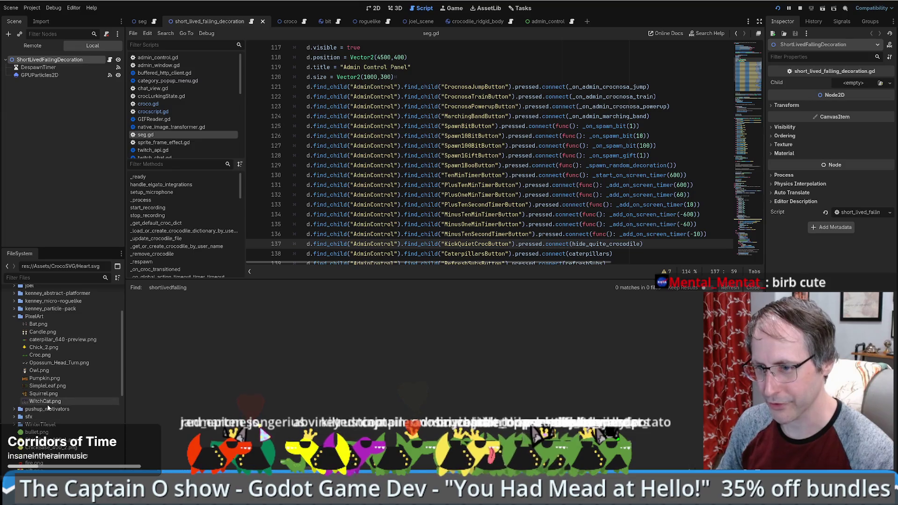
scroll(48, 409, down, 3)
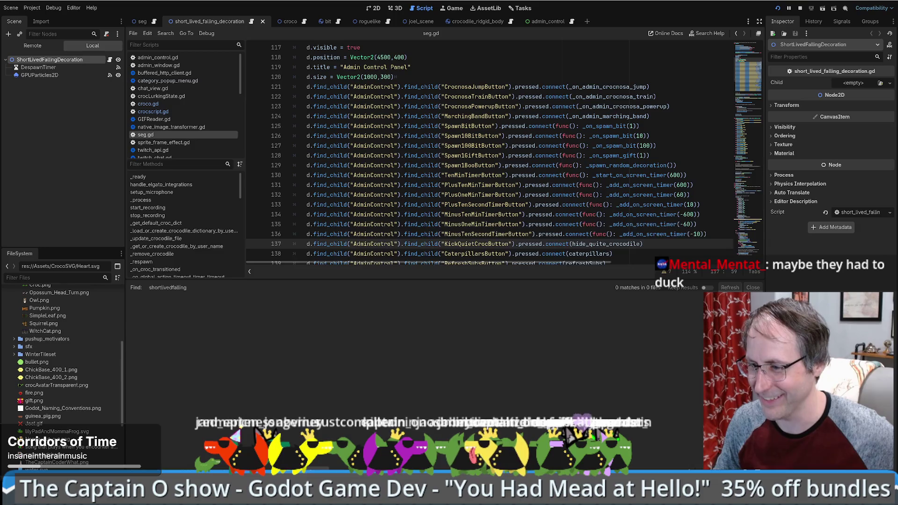
key(alt+Tab)
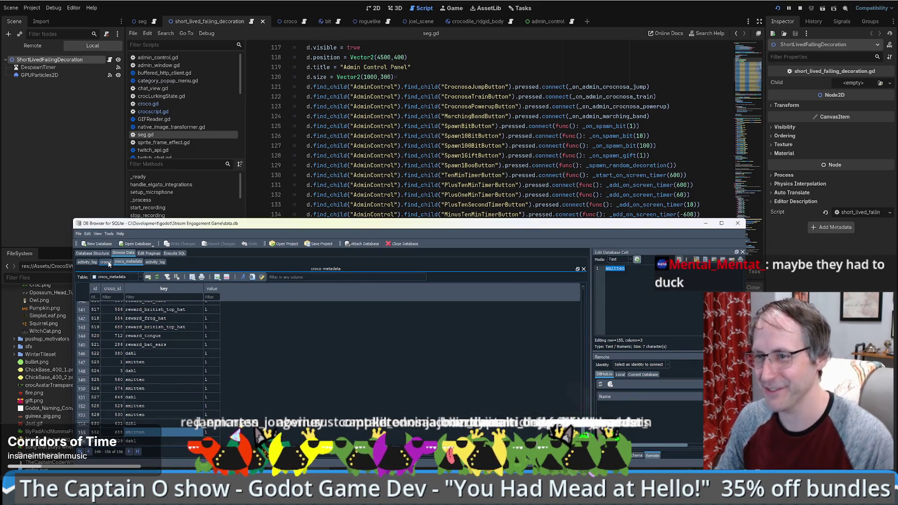
Filter the crocos table by a viewer's user name down to one row and select its id
click(107, 262)
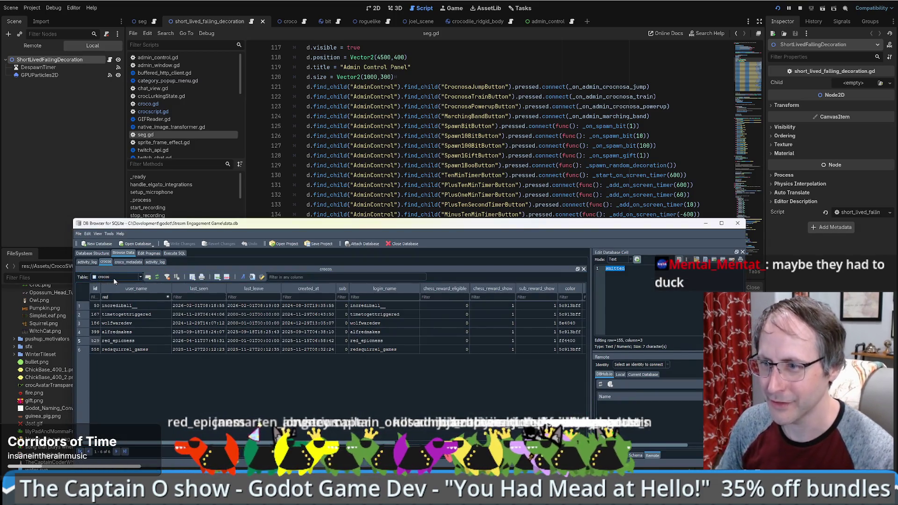
double_click(126, 297)
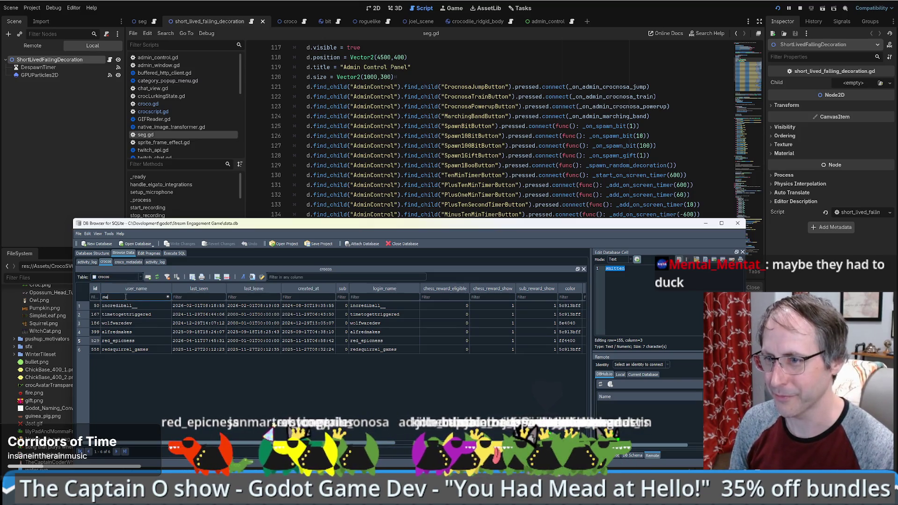
text(metnal)
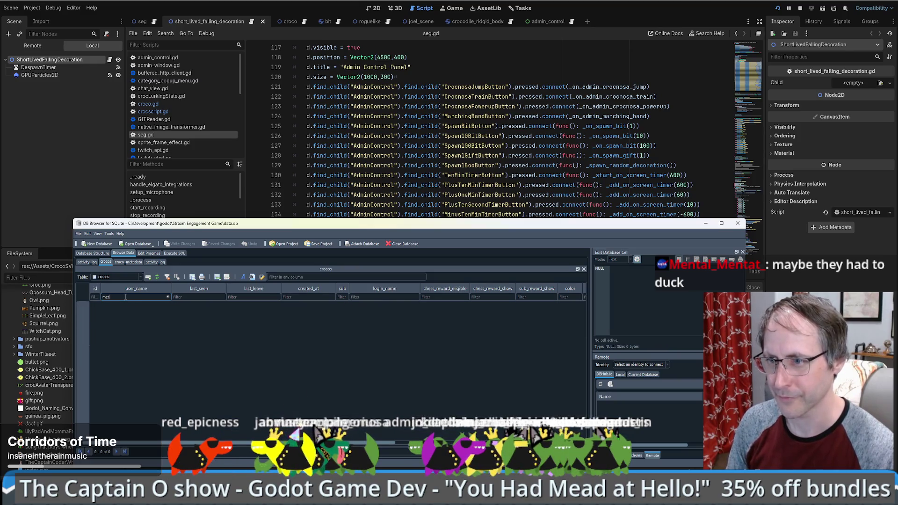
key(BackSpace)
key(BackSpace)
key(BackSpace)
key(BackSpace)
text(n)
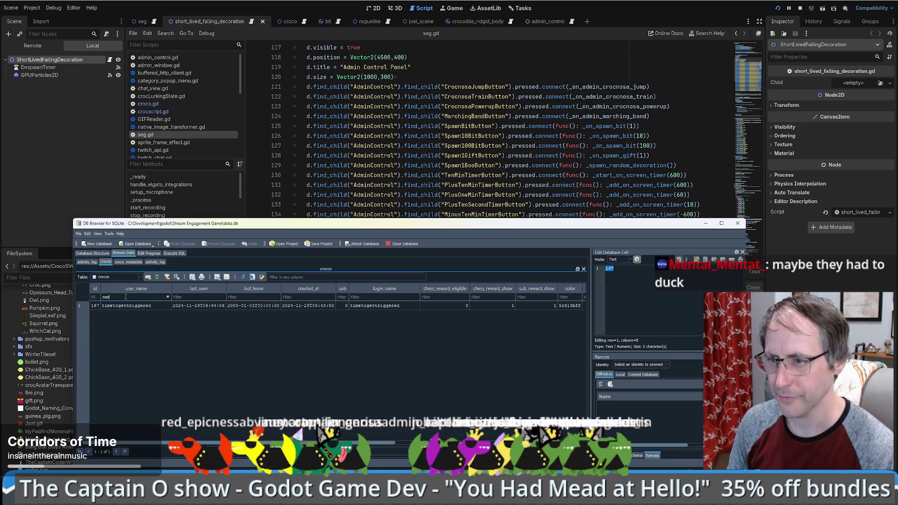
text(t)
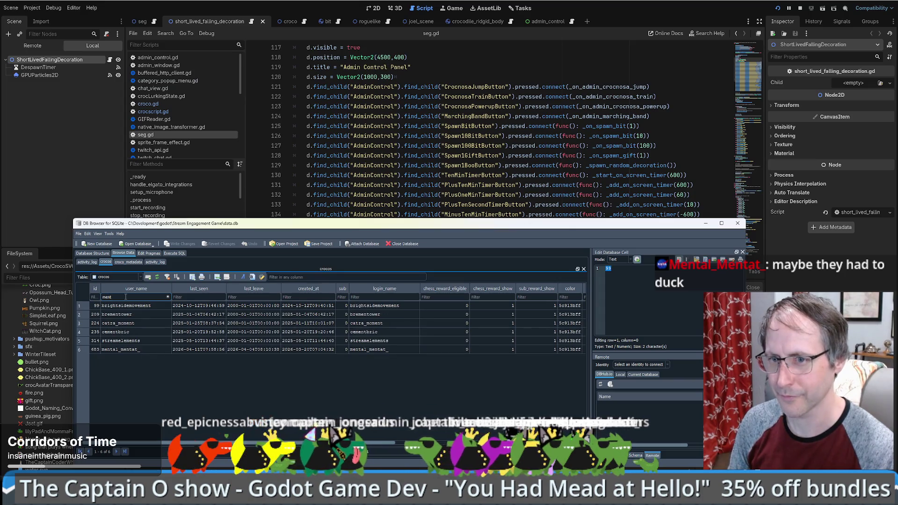
text(al)
click(96, 305)
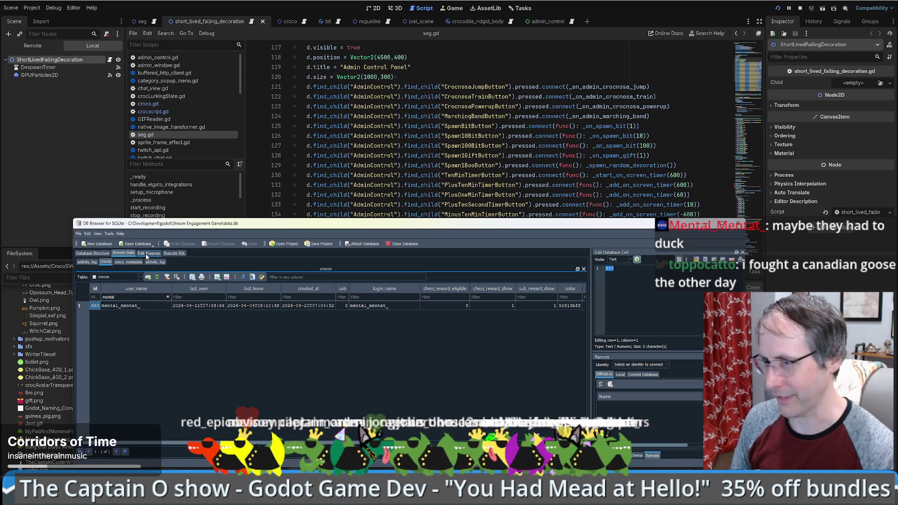
Insert a croco_metadata record for that viewer's croco with key dahl and value 1
click(128, 262)
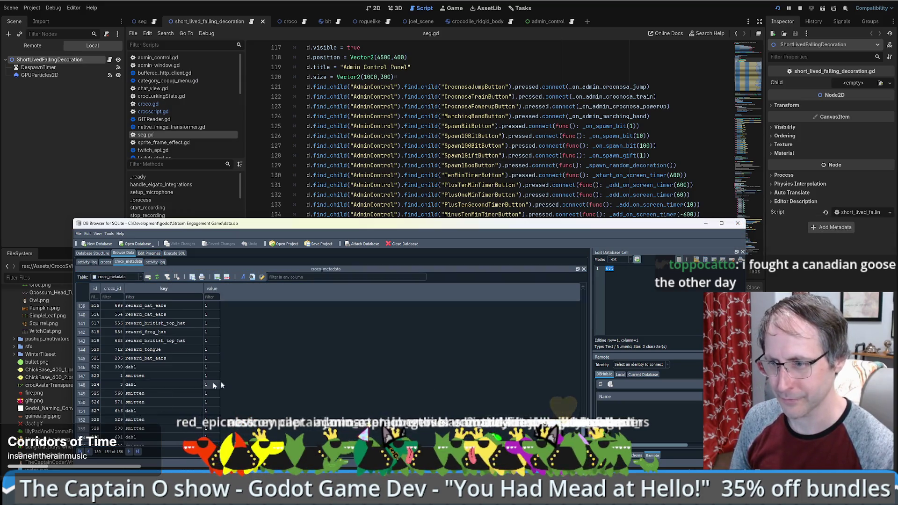
key(ctrl+i)
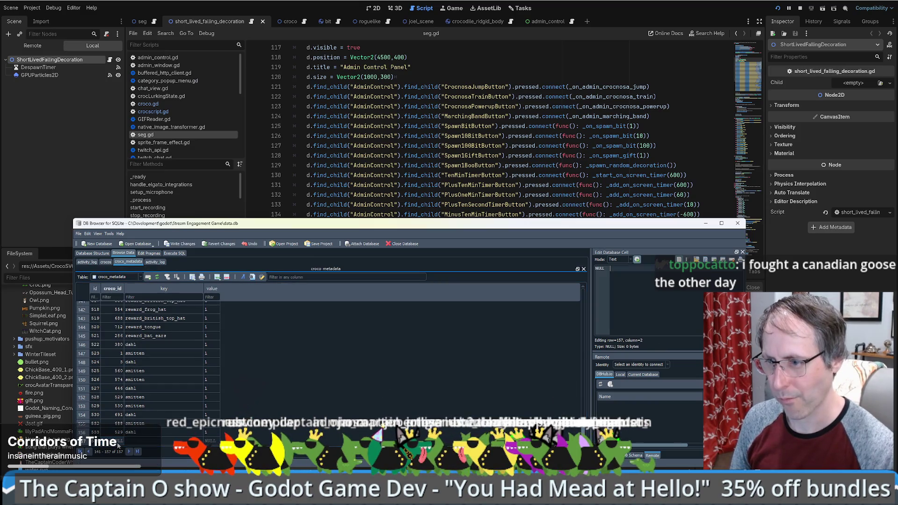
click(165, 442)
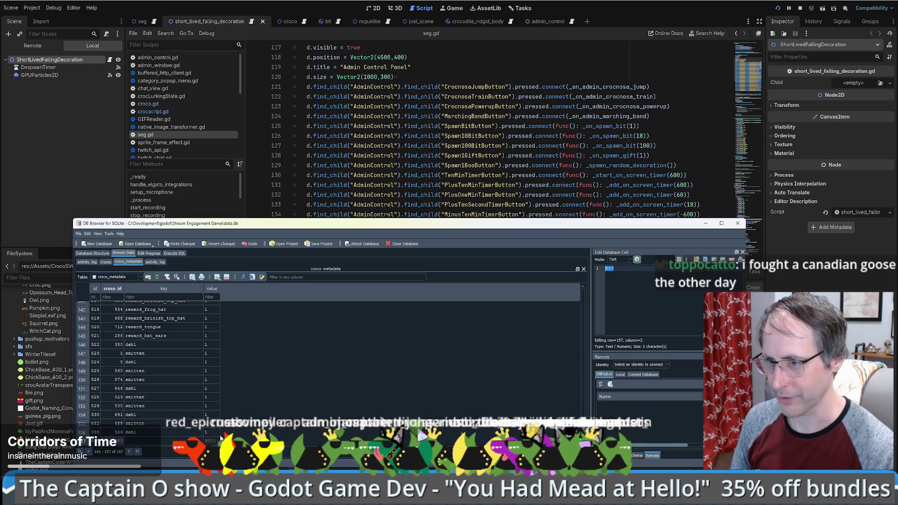
text(dahl)
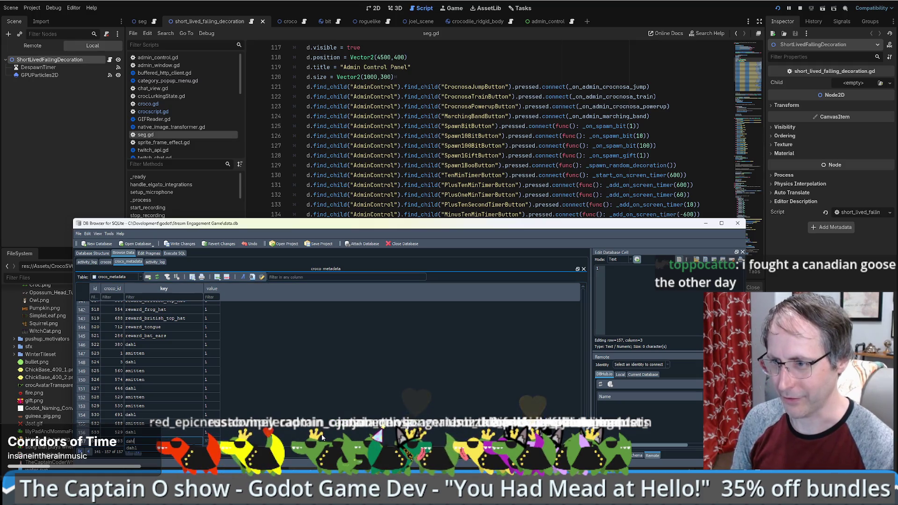
key(Tab)
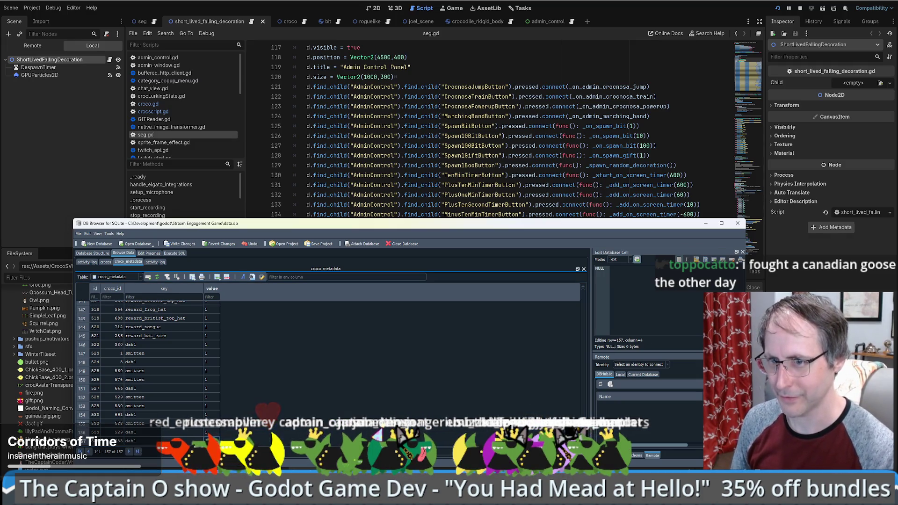
text(1)
key(Return)
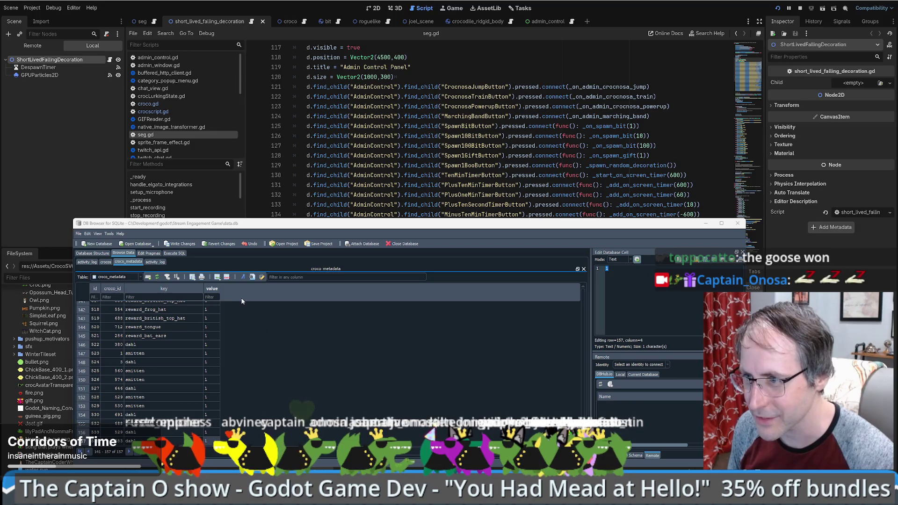
Add another croco_metadata record and clear a mistaken paste from its croco id
click(217, 278)
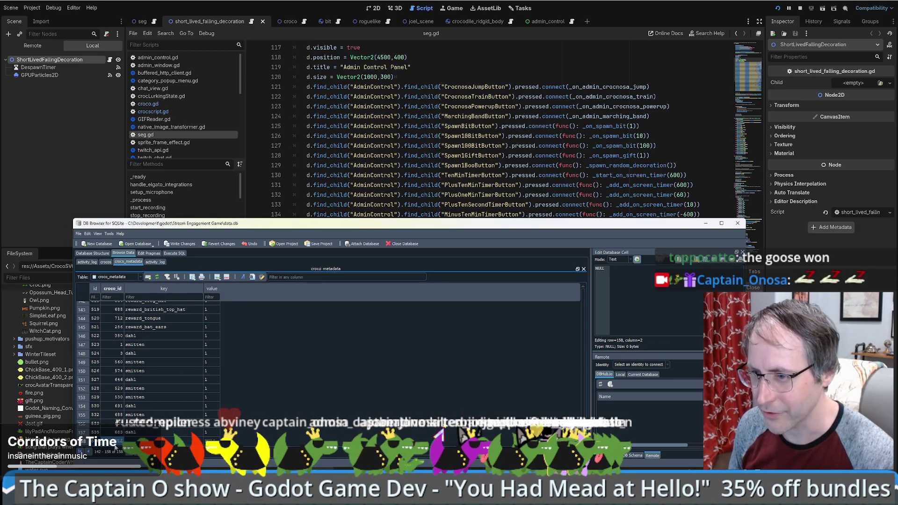
double_click(108, 440)
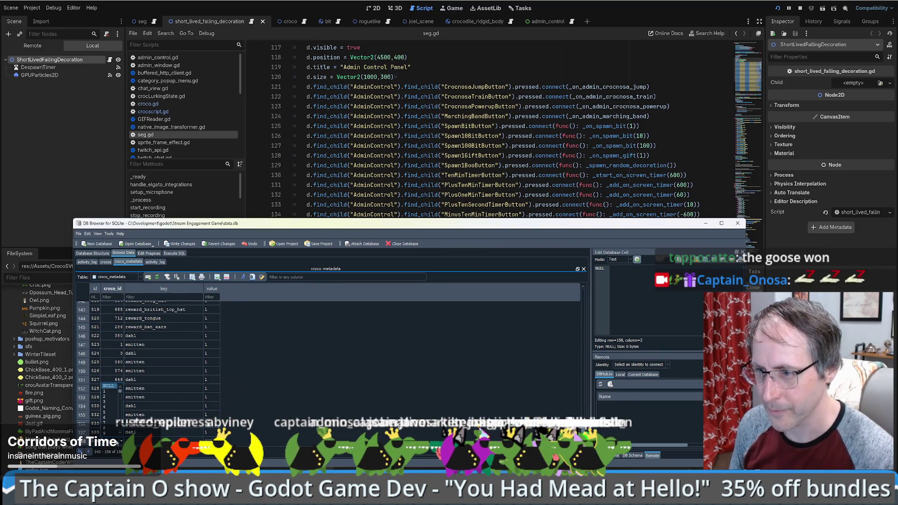
click(654, 293)
key(ctrl+v)
key(ctrl+a)
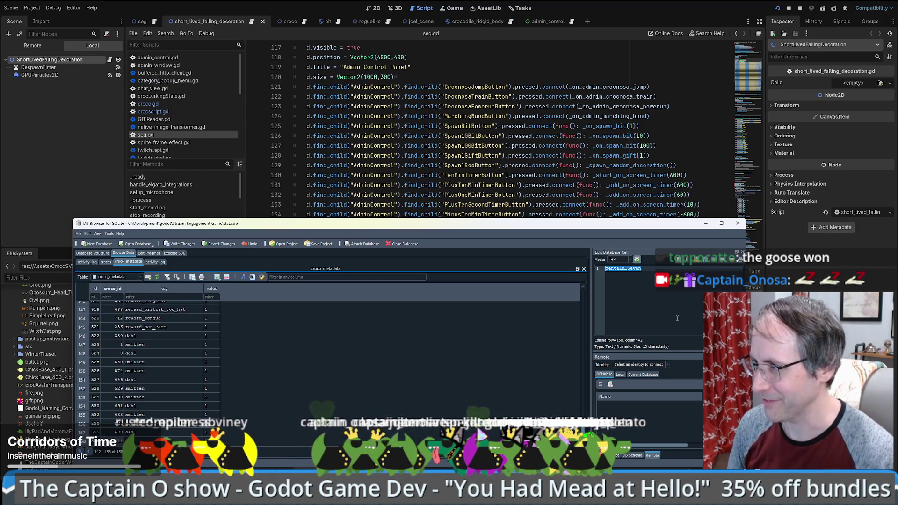
key(BackSpace)
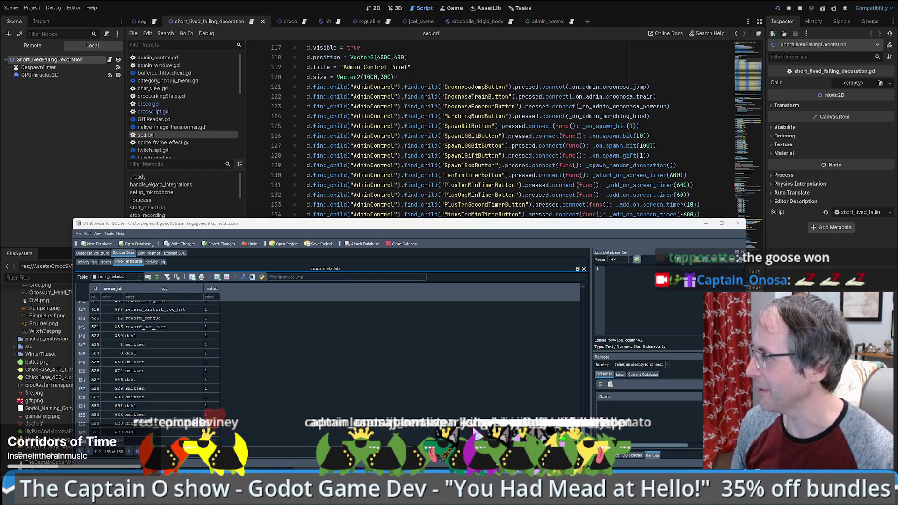
Give the record key smitten and value 1, then go back to the crocos table
click(634, 296)
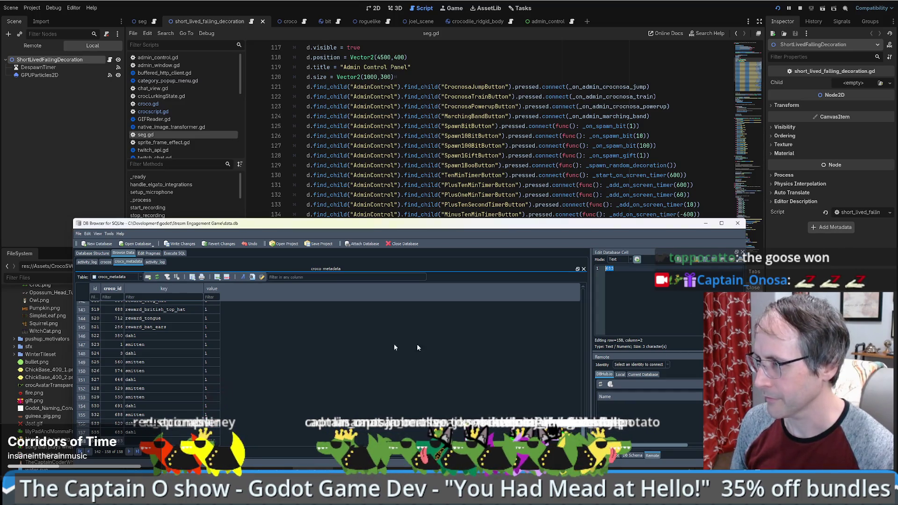
key(Tab)
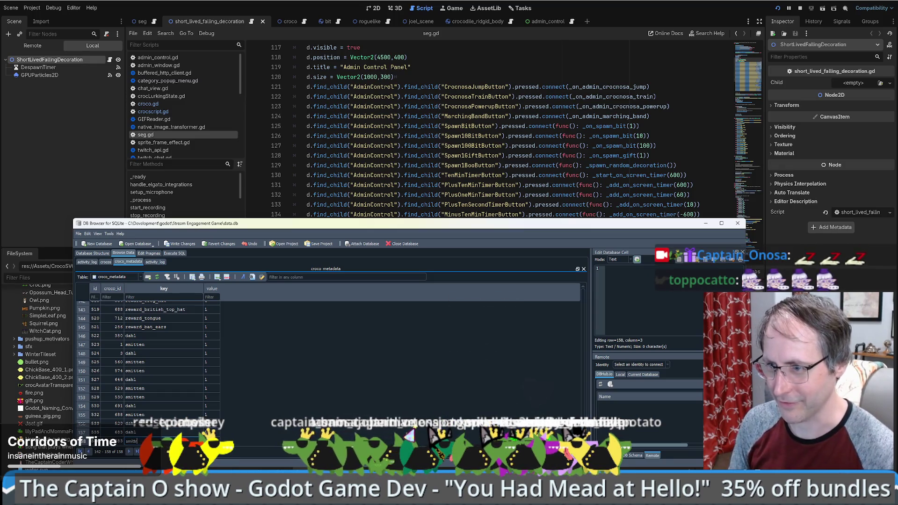
key(BackSpace)
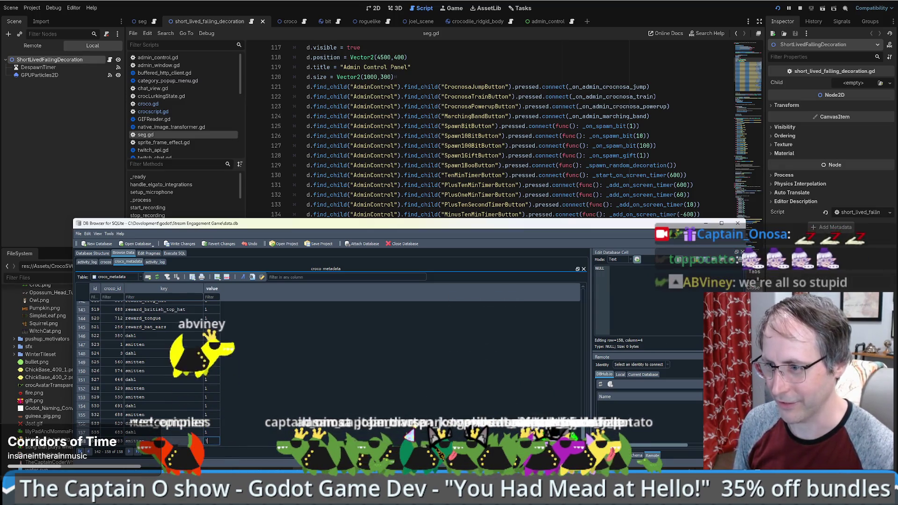
text(1)
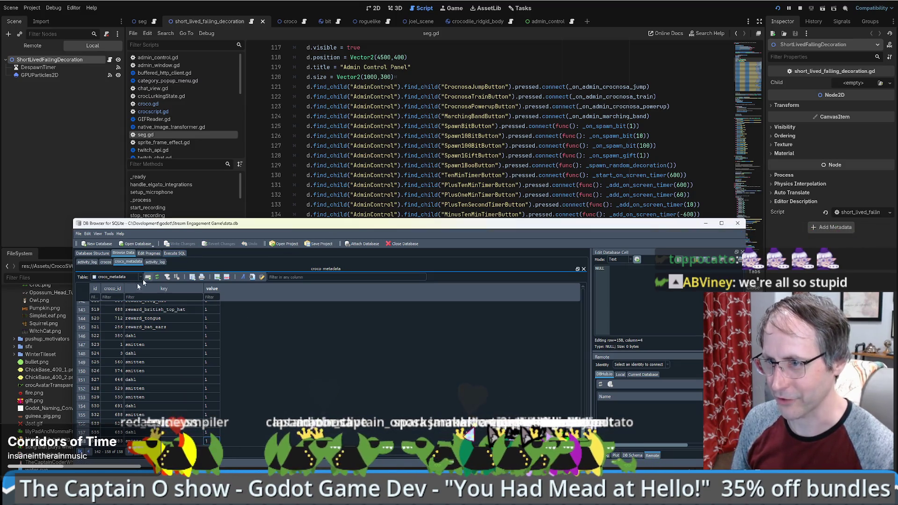
key(Return)
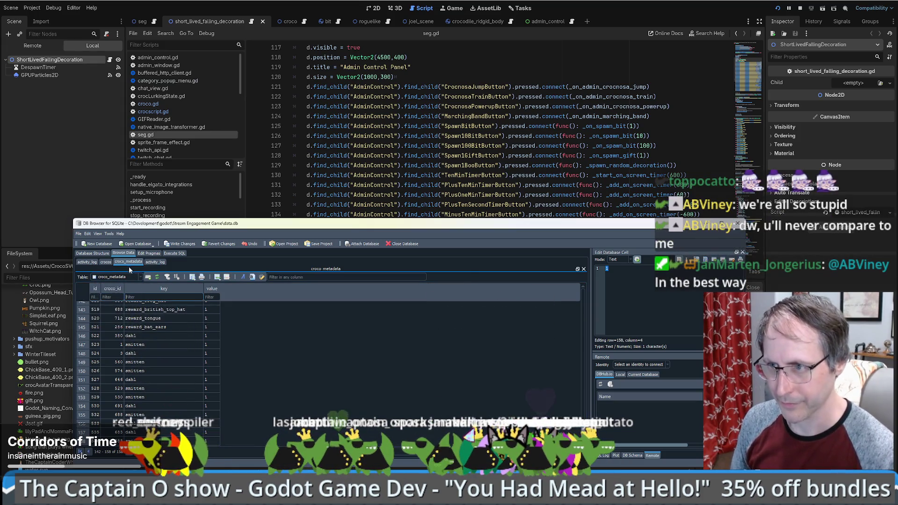
click(106, 262)
click(119, 277)
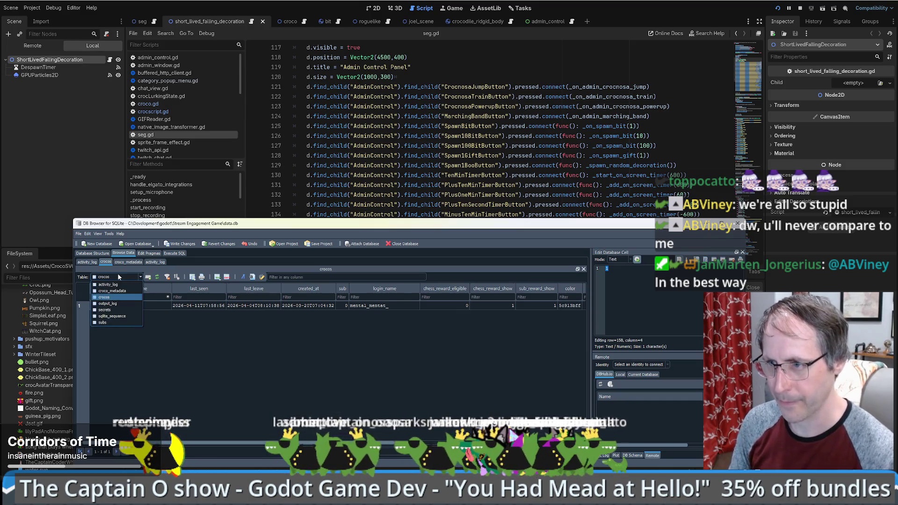
Empty the crocos user_name filter so all 721 crocos show, then return to Godot
click(118, 297)
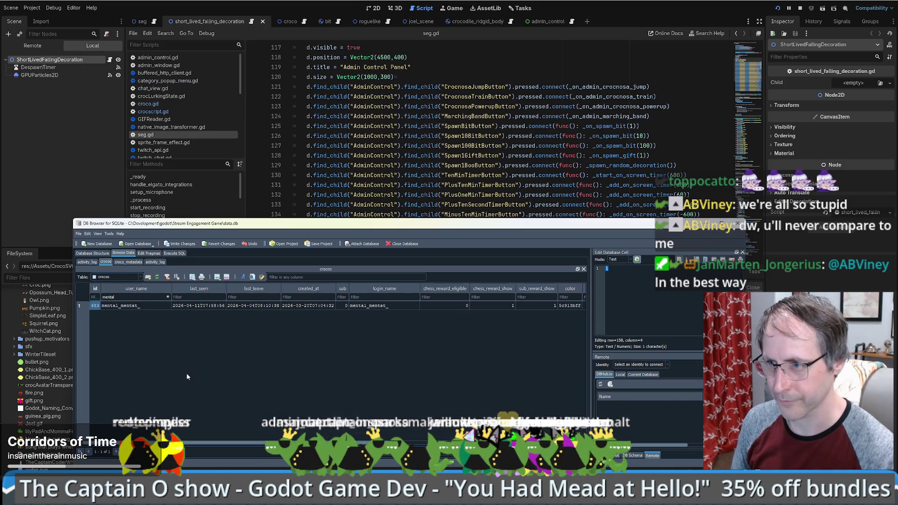
double_click(128, 297)
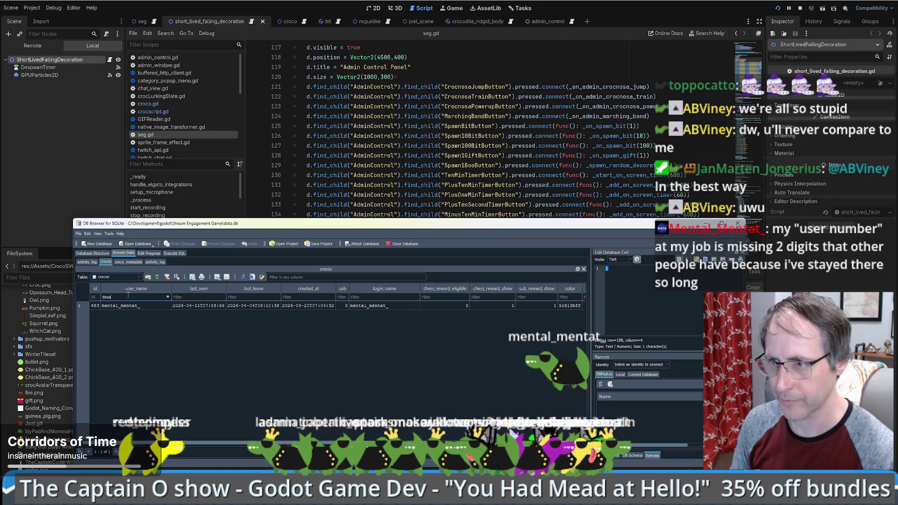
text(tinus)
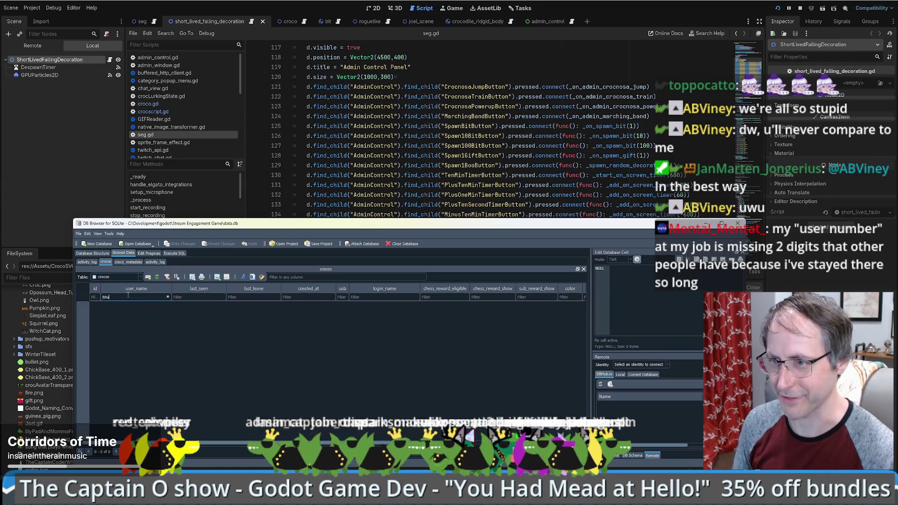
key(ctrl+a)
key(BackSpace)
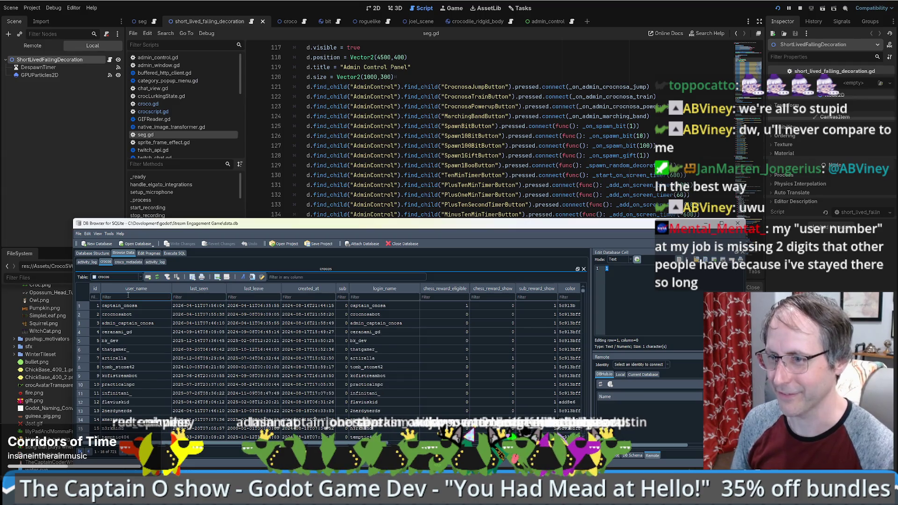
key(alt+Tab)
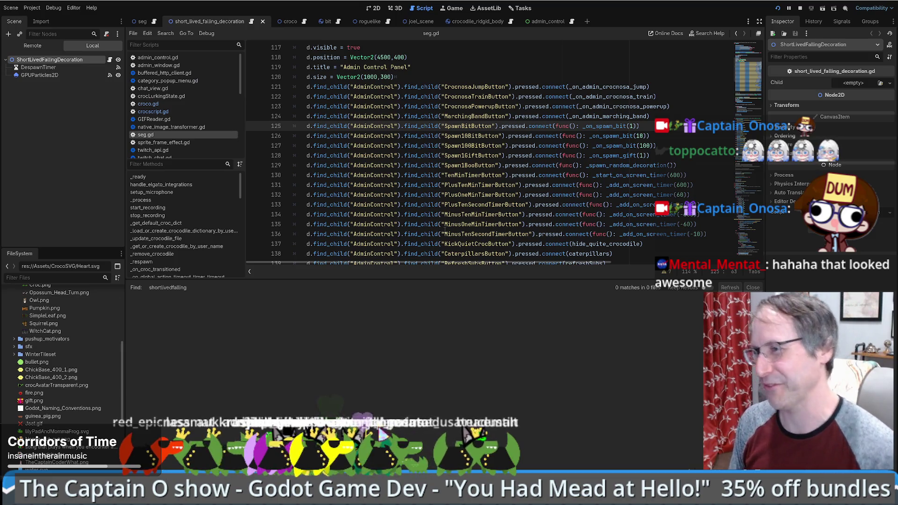
Review the timer and kick button connection lines 120–138 in seg.gd, then open the seg scene
click(459, 224)
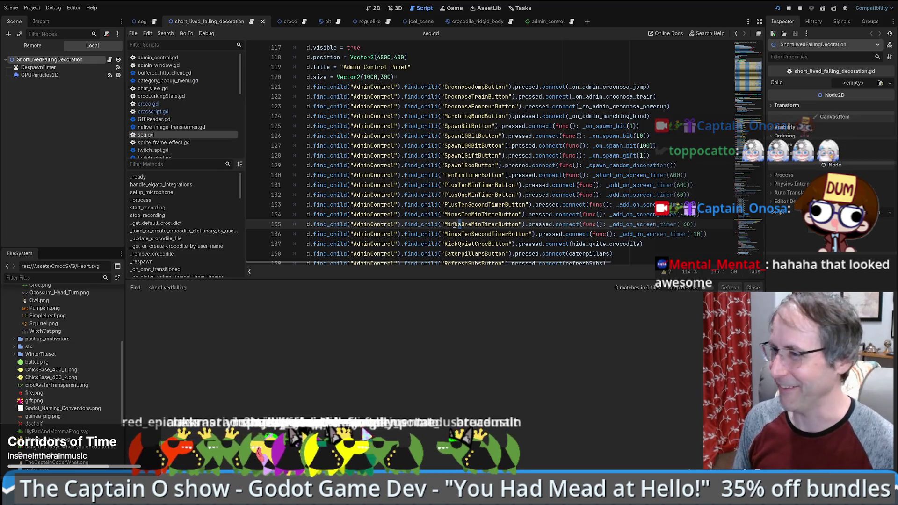
click(652, 244)
scroll(652, 241, down, 1)
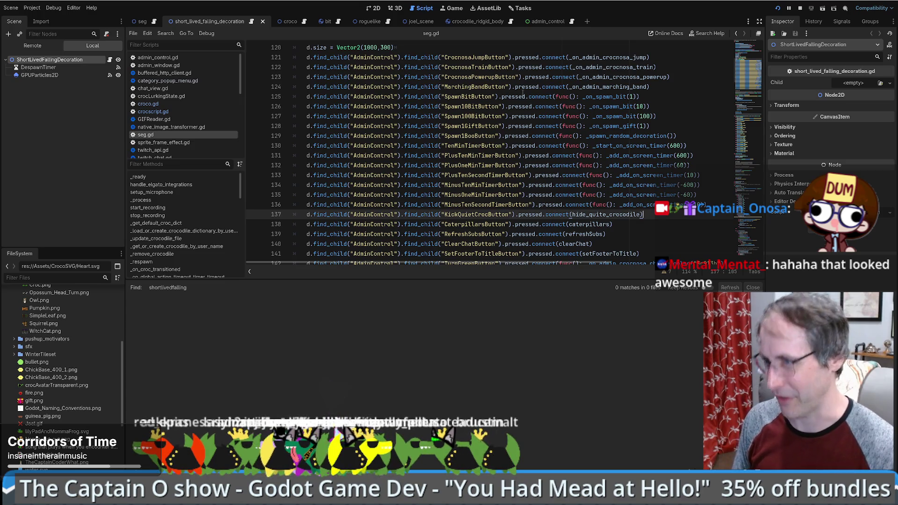
click(439, 47)
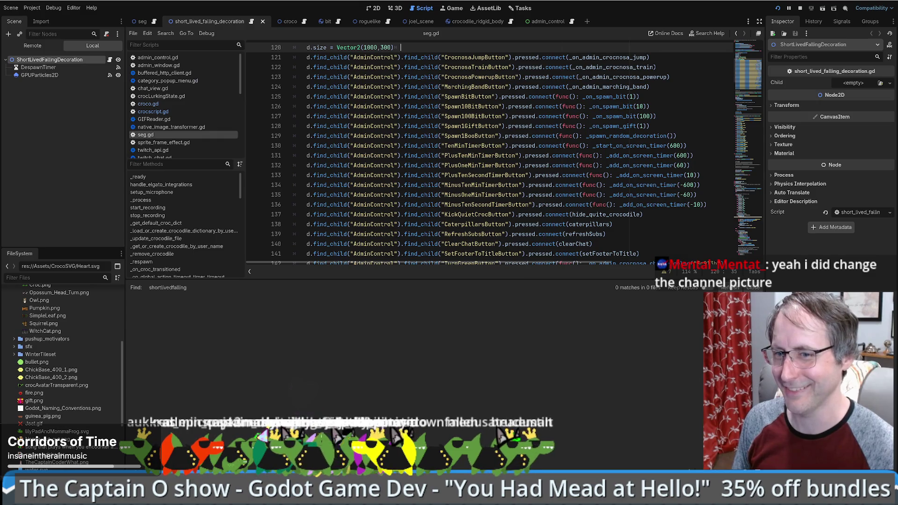
click(652, 221)
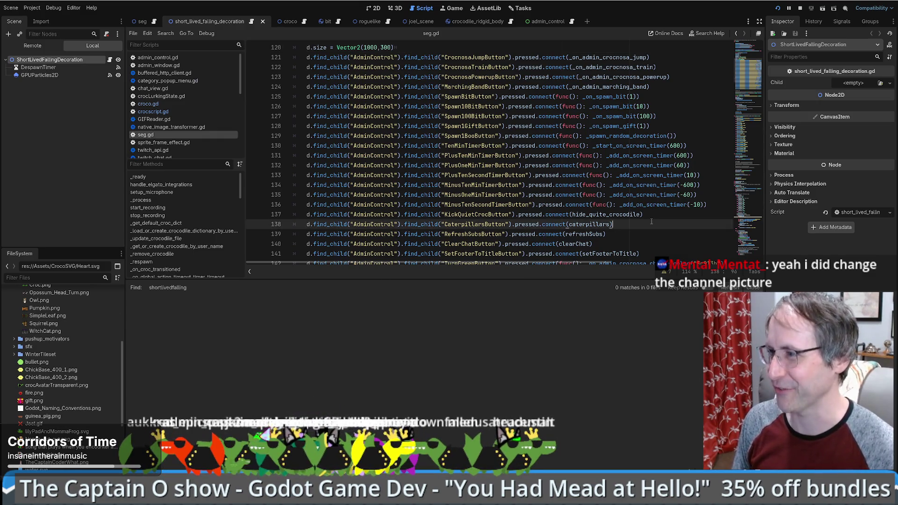
click(674, 214)
click(701, 205)
click(713, 194)
click(713, 185)
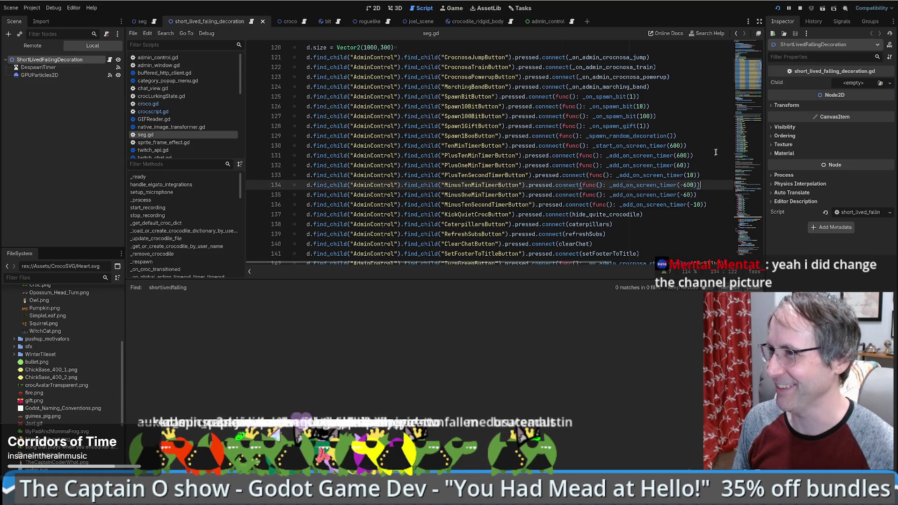
scroll(716, 141, up, 3)
click(154, 22)
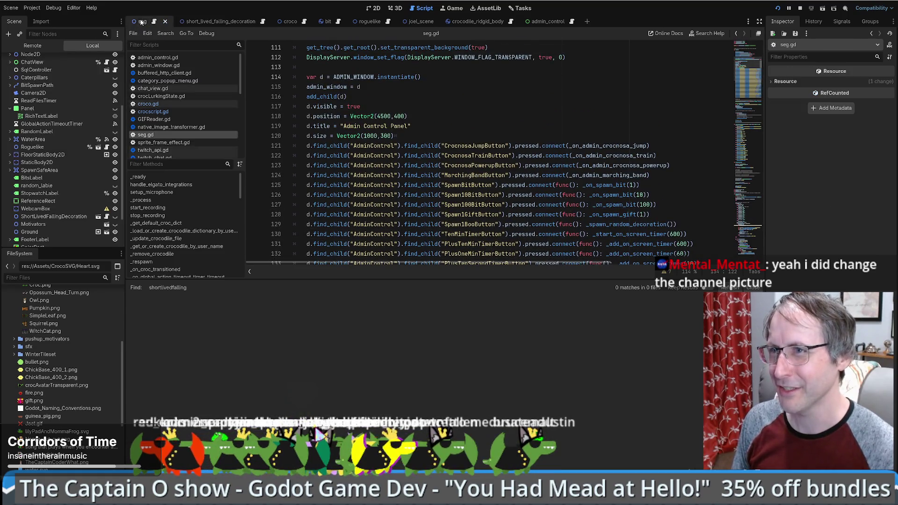
Show the seg scene in the 2D viewport, then switch over to DB Browser for SQLite
click(376, 8)
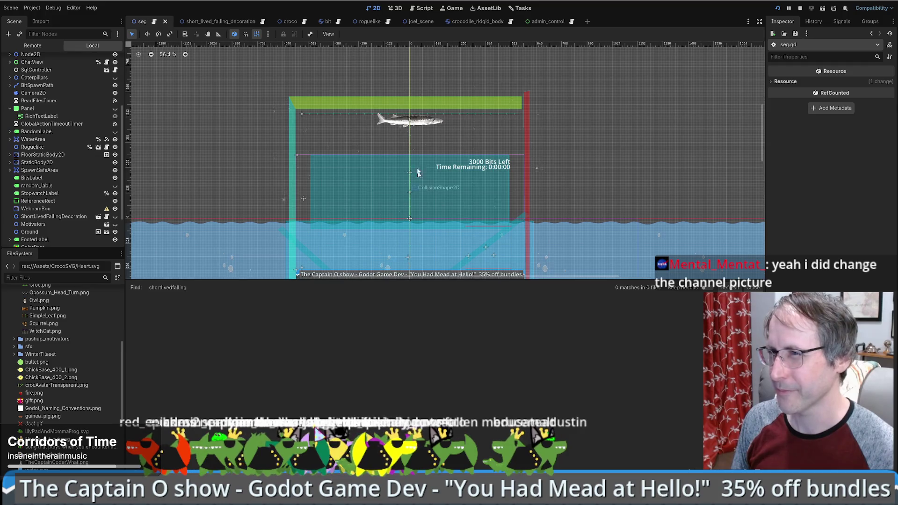
scroll(421, 140, down, 2)
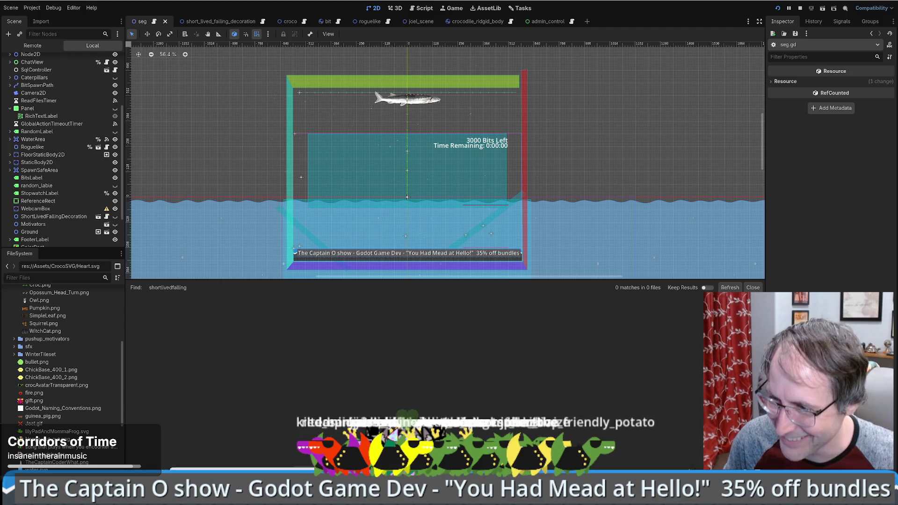
key(alt+Tab)
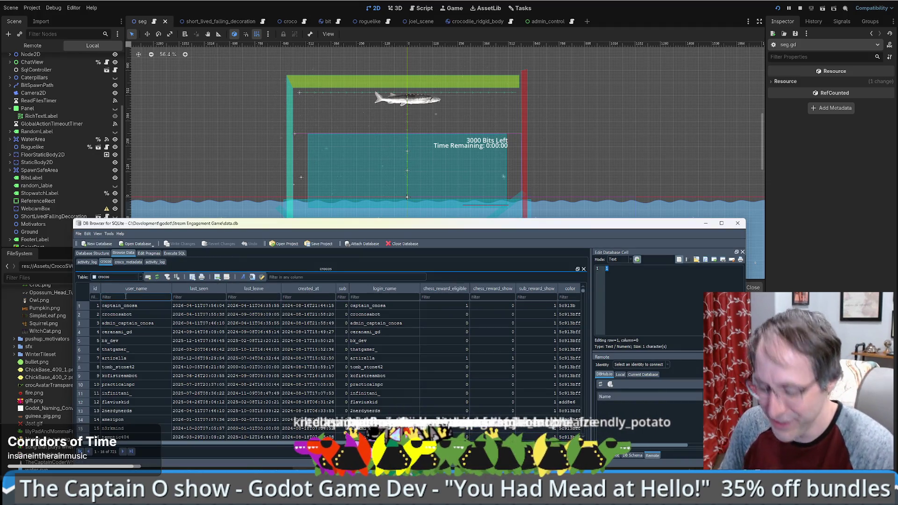
Filter crocos by a viewer's user name, select its id, and switch to croco_metadata
click(126, 296)
text(fruit)
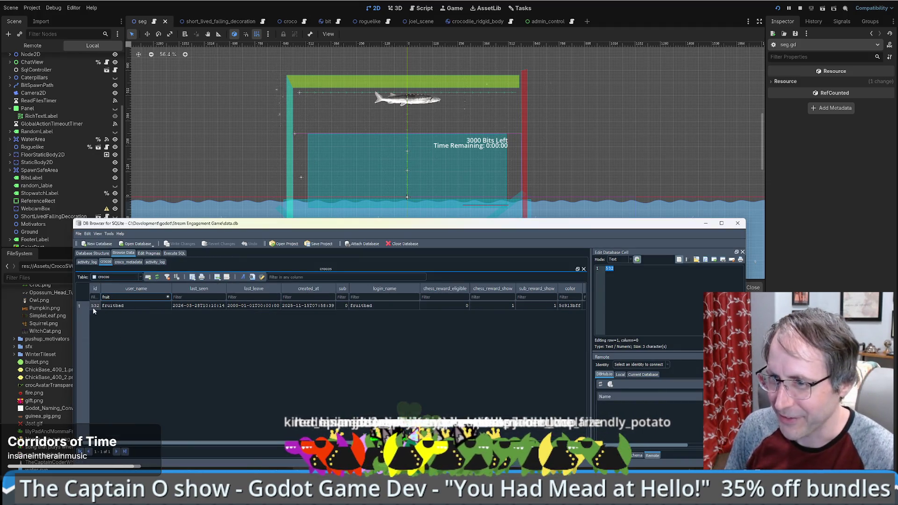
click(95, 306)
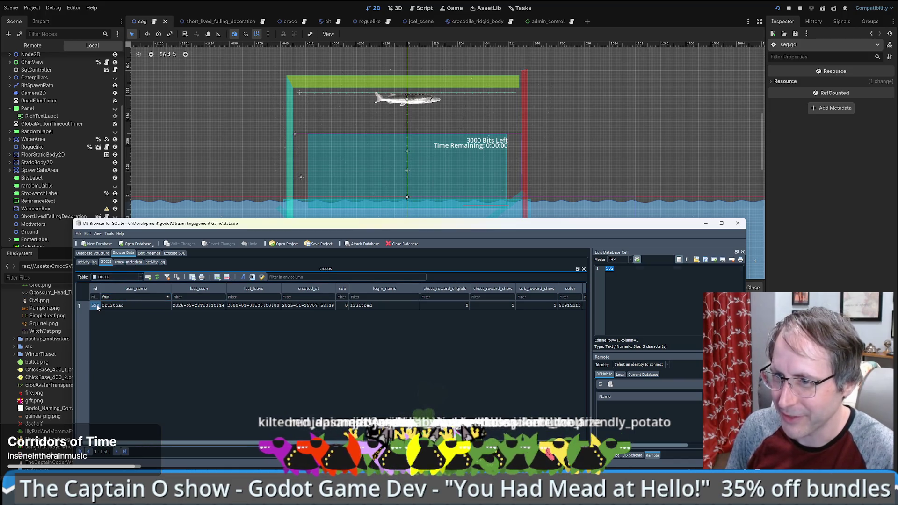
click(127, 263)
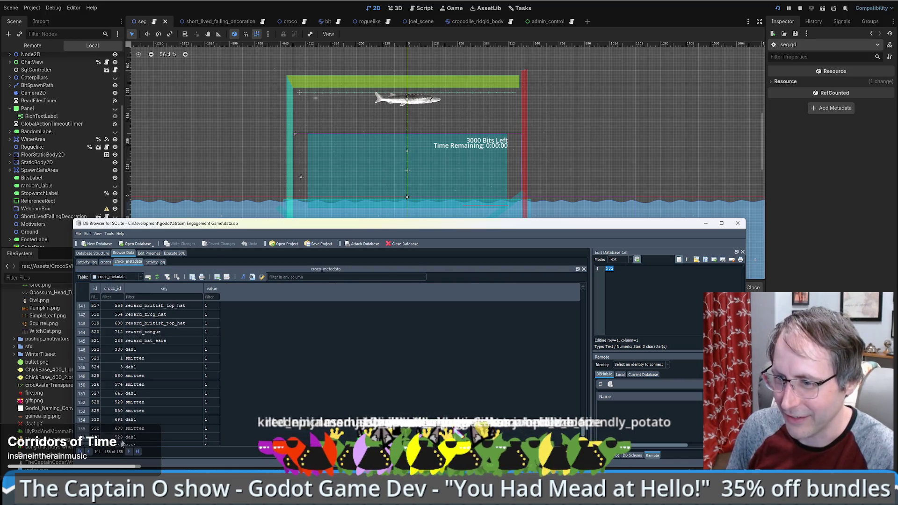
scroll(155, 328, down, 1)
Append a croco_metadata record with key dahl and value 1
click(218, 278)
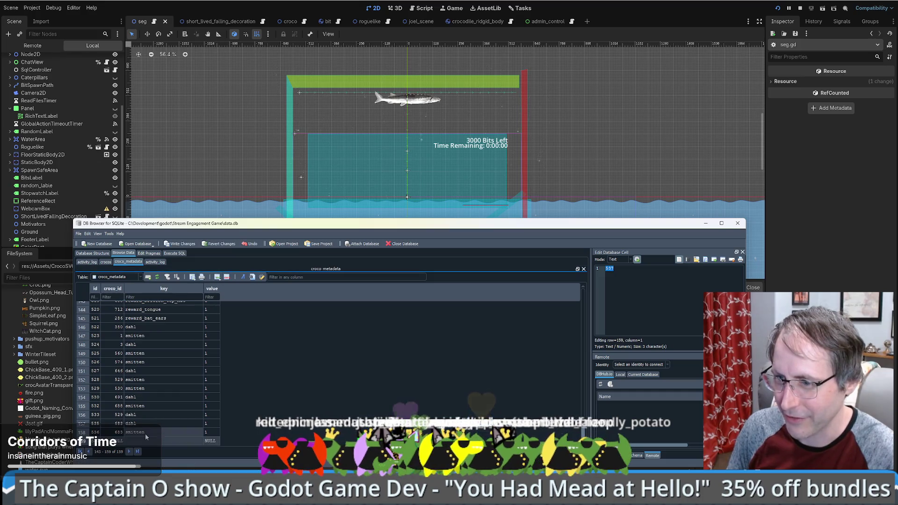
click(682, 309)
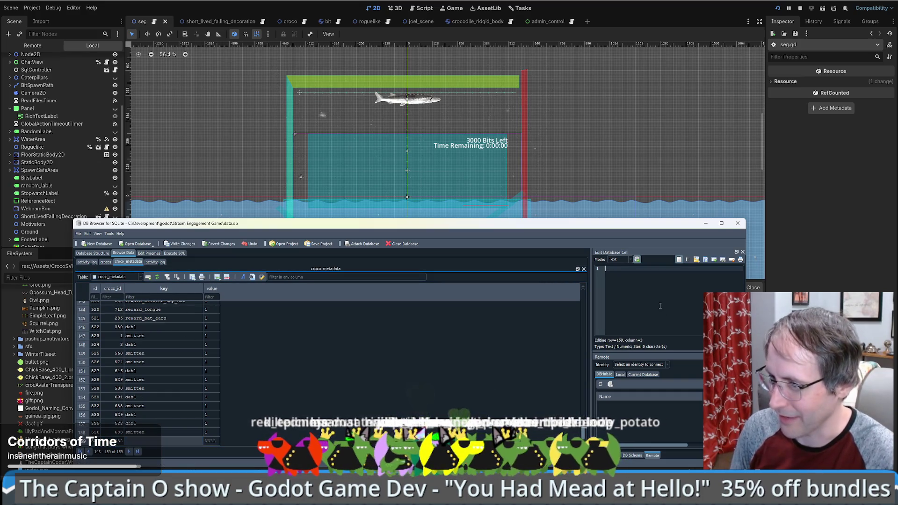
text(dahl)
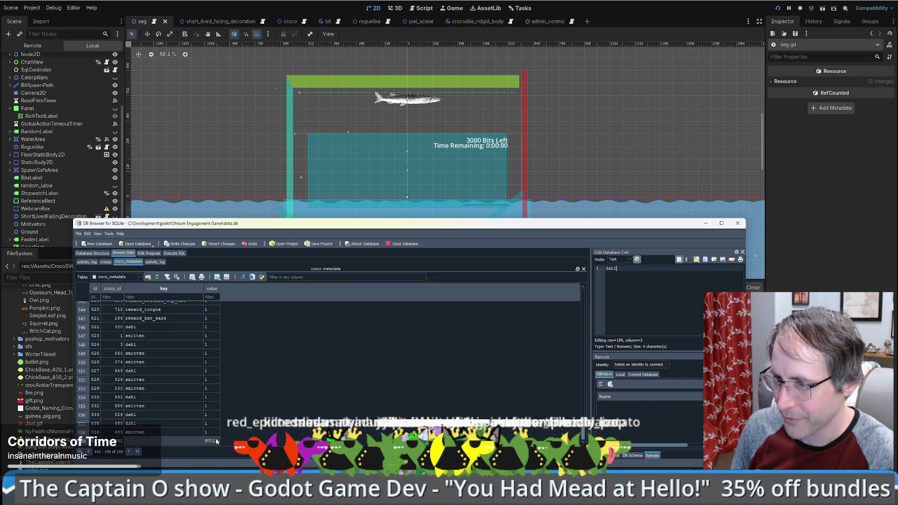
key(ctrl+s)
click(461, 357)
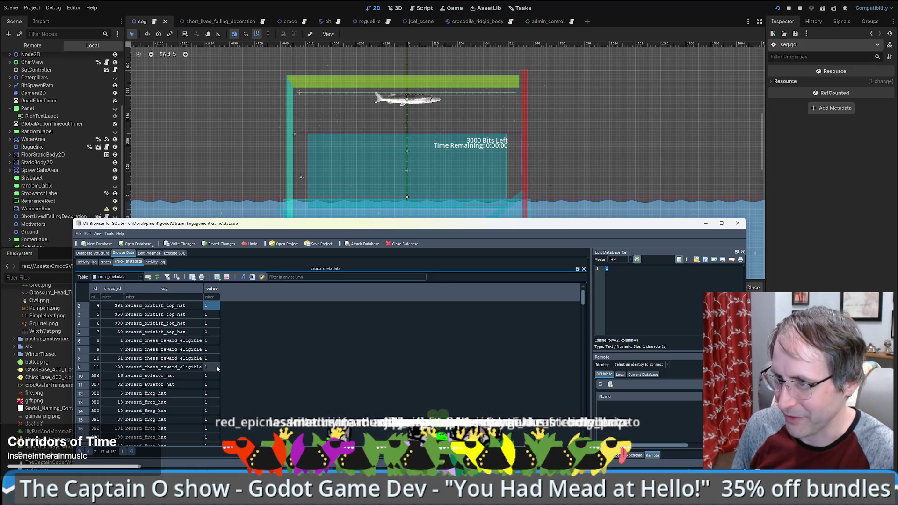
drag(584, 299, 583, 442)
click(211, 441)
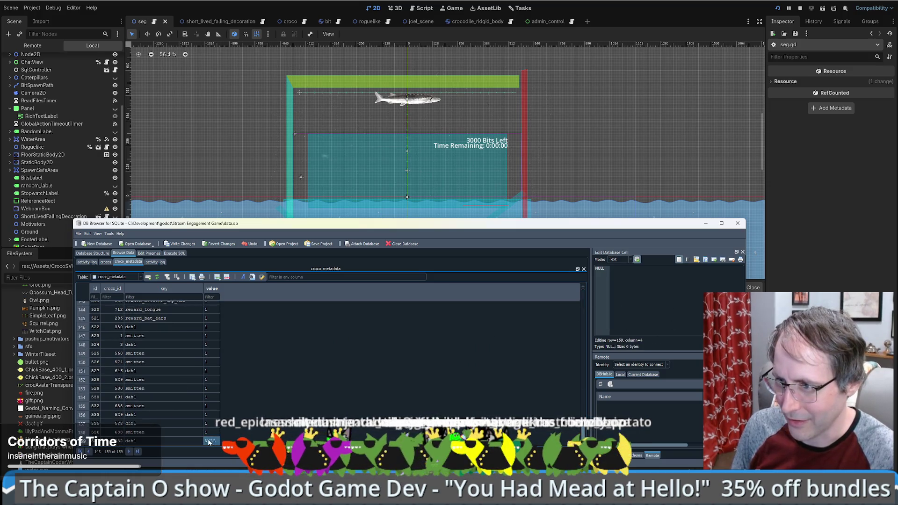
text(1)
key(Return)
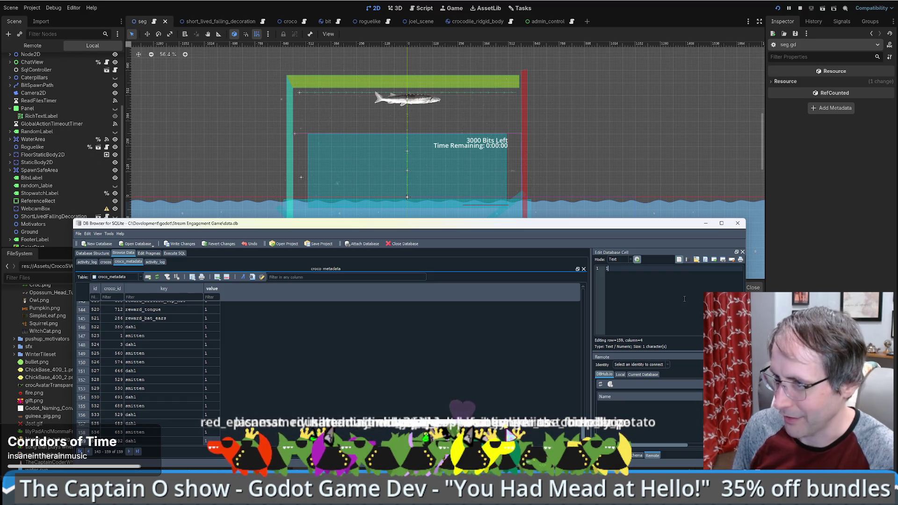
click(209, 423)
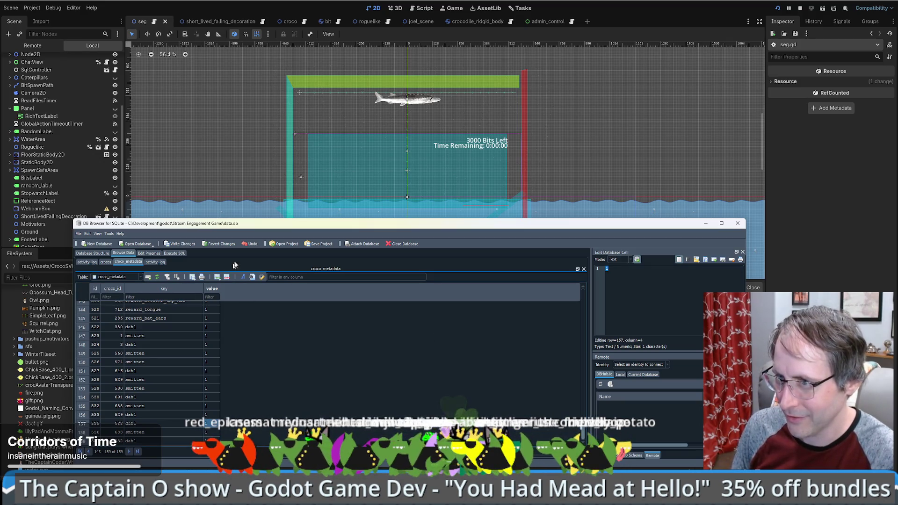
Write the changes to the database and move the browser out of the way
click(180, 246)
click(140, 432)
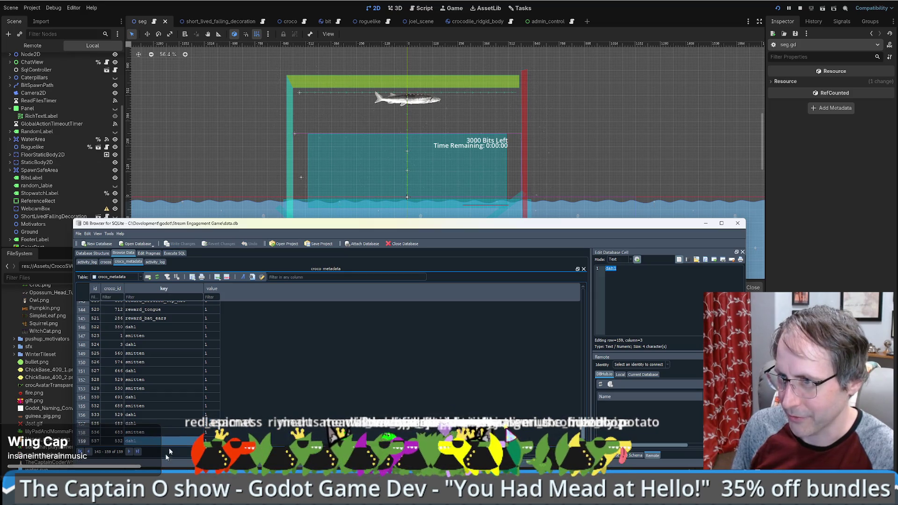
key(alt+Tab)
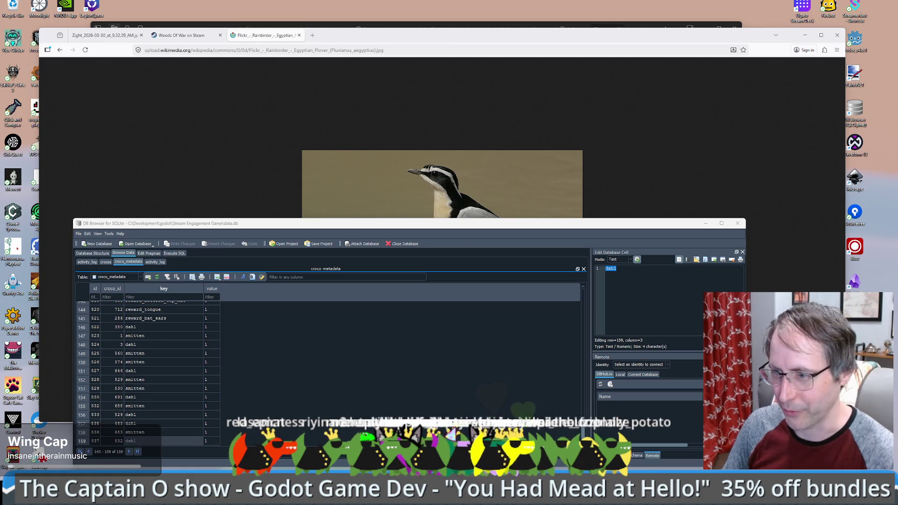
Bring the Godot game project forward and focus drone.gd at line 226
mouse_move(243, 496)
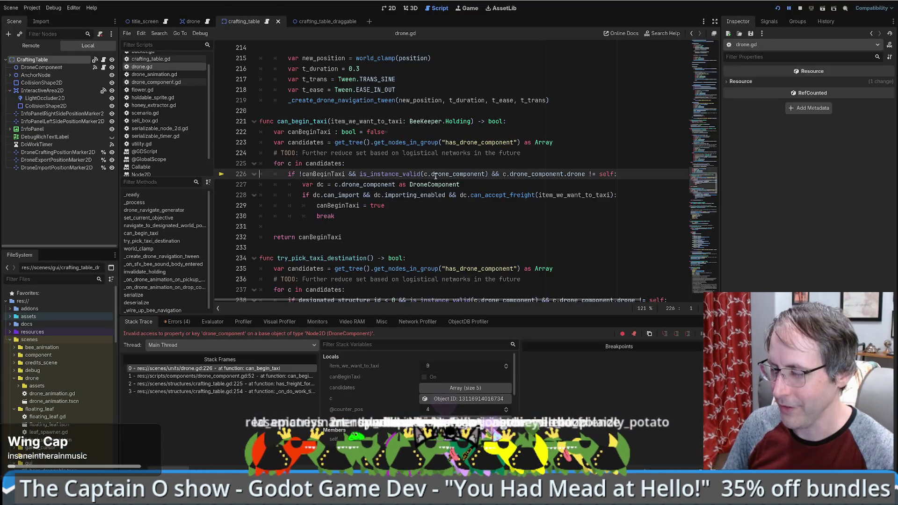
click(485, 174)
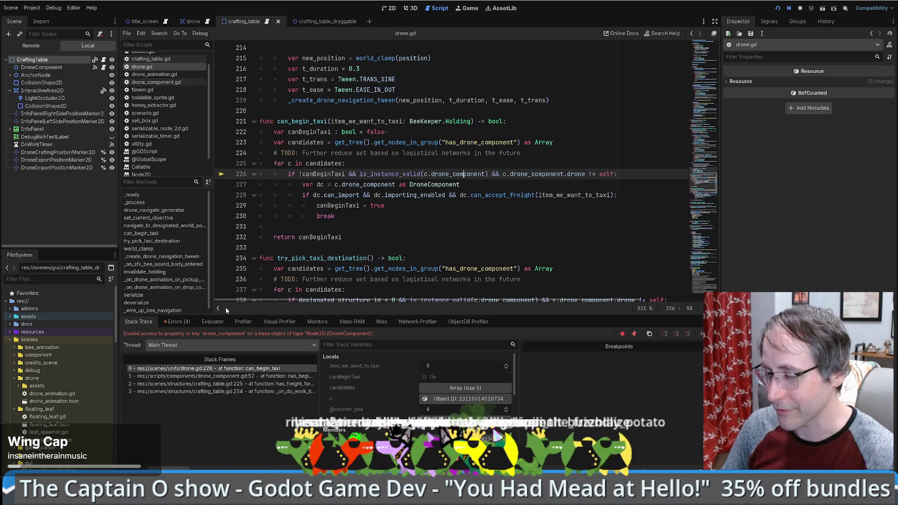
Inspect the drone_component access error among the 4 debugger errors and resume the game with F12
click(186, 321)
click(203, 372)
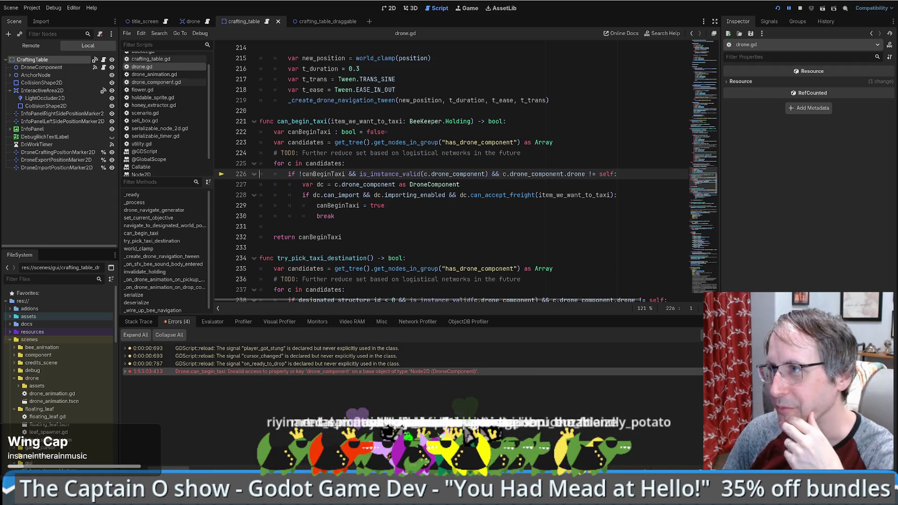
key(F12)
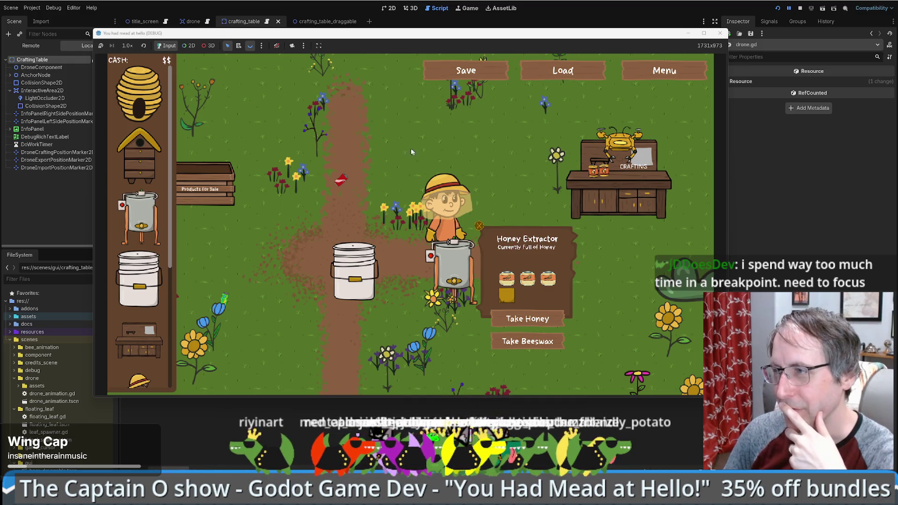
Move the game window aside to uncover the drone.gd can_begin_taxi code
mouse_move(329, 36)
mouse_down()
mouse_move(397, 56)
mouse_move(388, 45)
mouse_move(361, 38)
mouse_move(381, 58)
mouse_move(378, 71)
mouse_up()
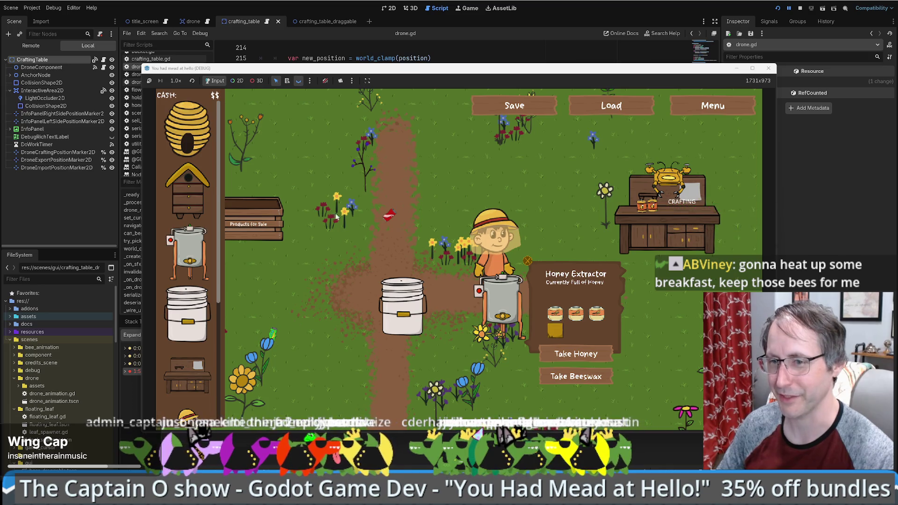
mouse_move(553, 151)
mouse_down()
mouse_move(631, 151)
mouse_move(565, 142)
mouse_up()
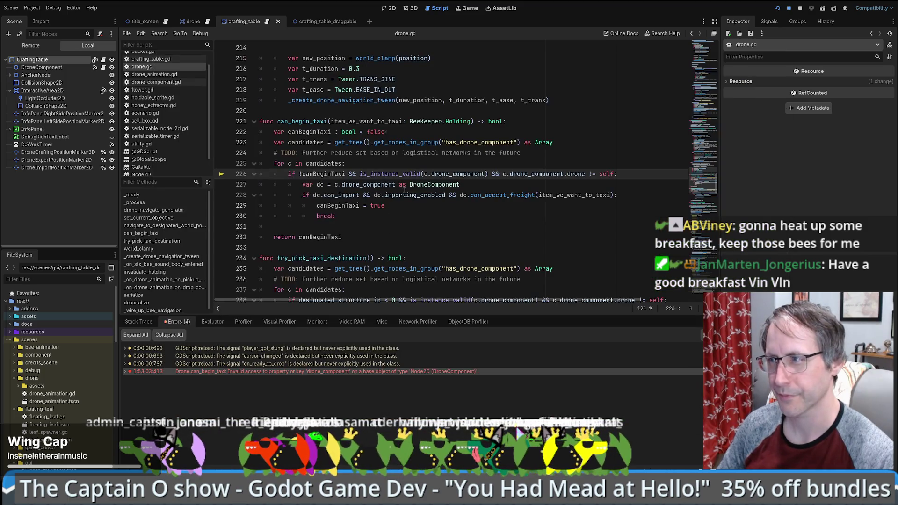
mouse_move(404, 190)
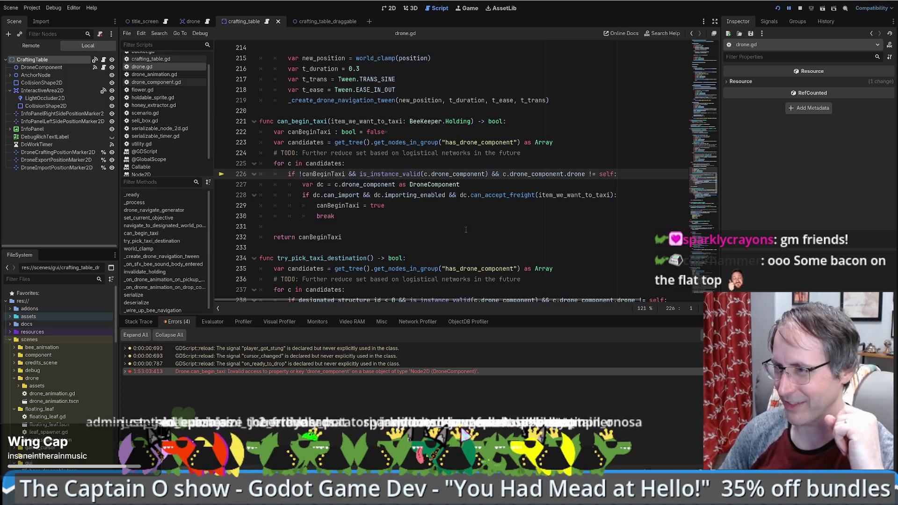
Look over drone.gd lines 225-227 around the failing drone_component check
scroll(466, 229, down, 2)
scroll(419, 233, up, 3)
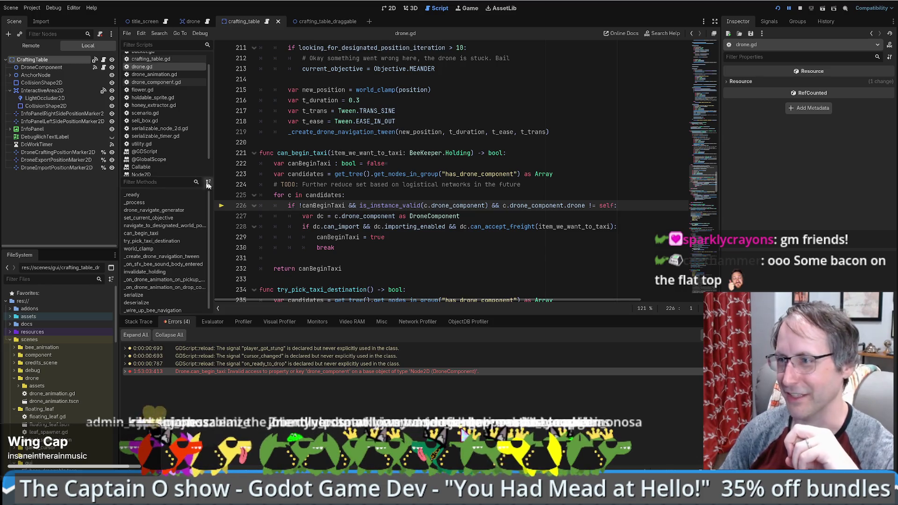
click(397, 196)
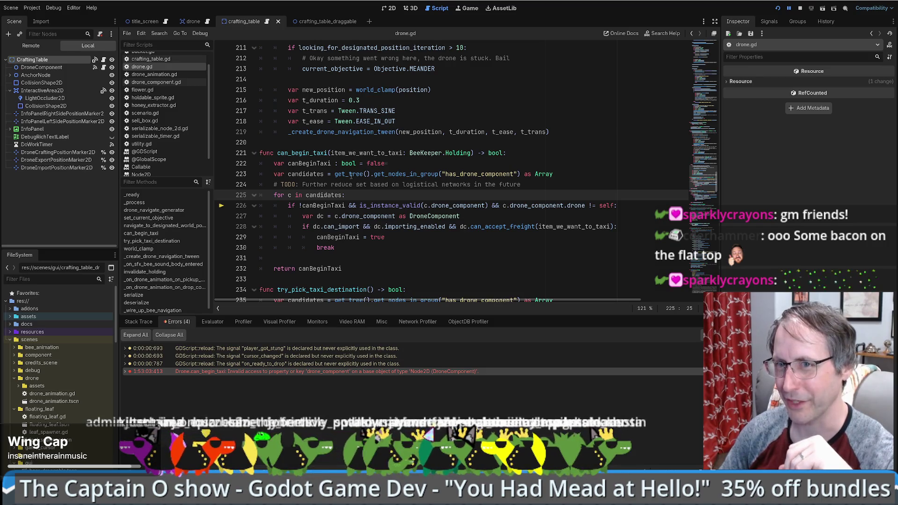
click(484, 218)
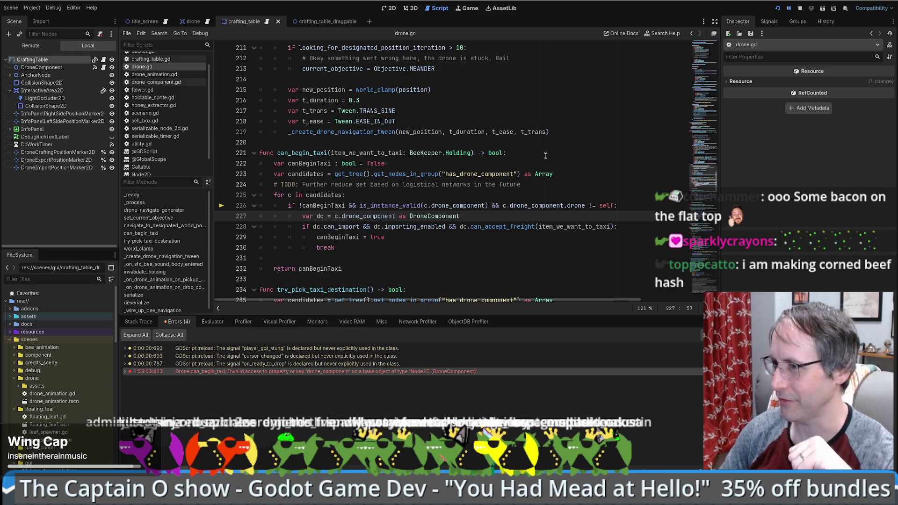
drag(378, 202, 383, 198)
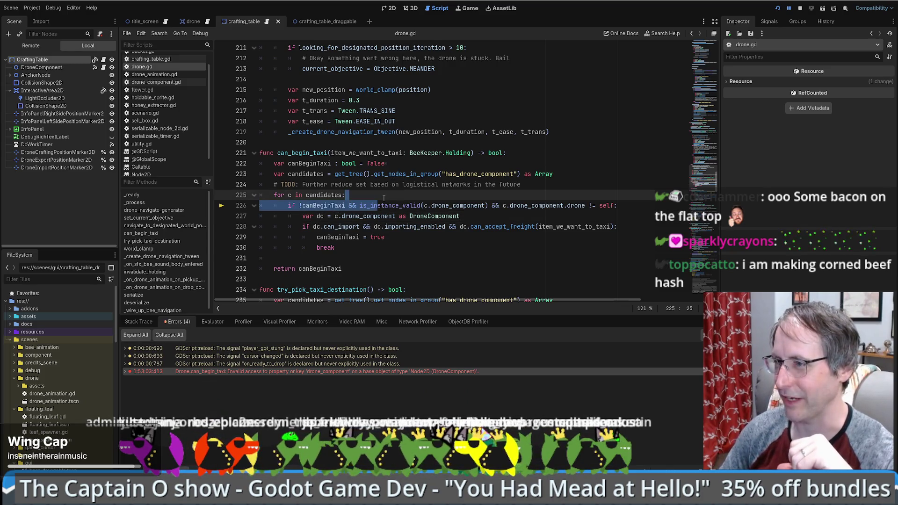
click(384, 198)
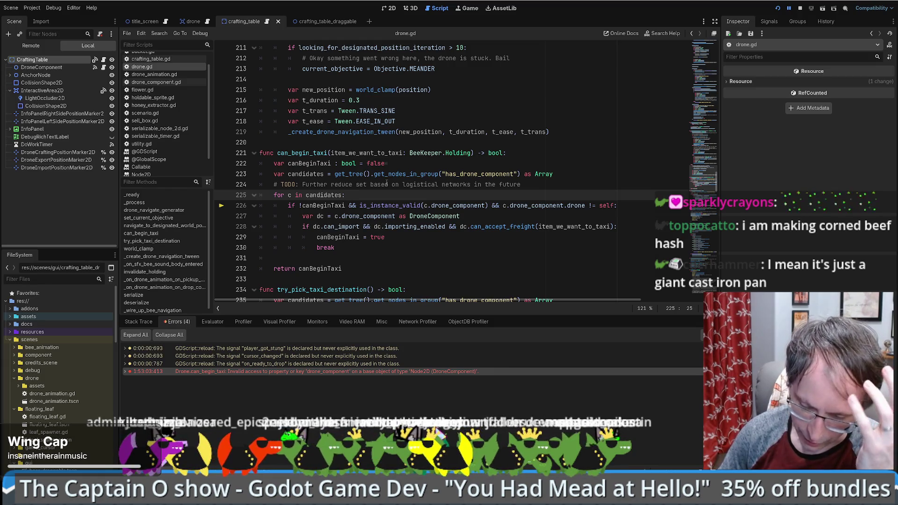
Select line 226's is_instance_valid condition and show the error's Stack Trace and locals
mouse_move(387, 180)
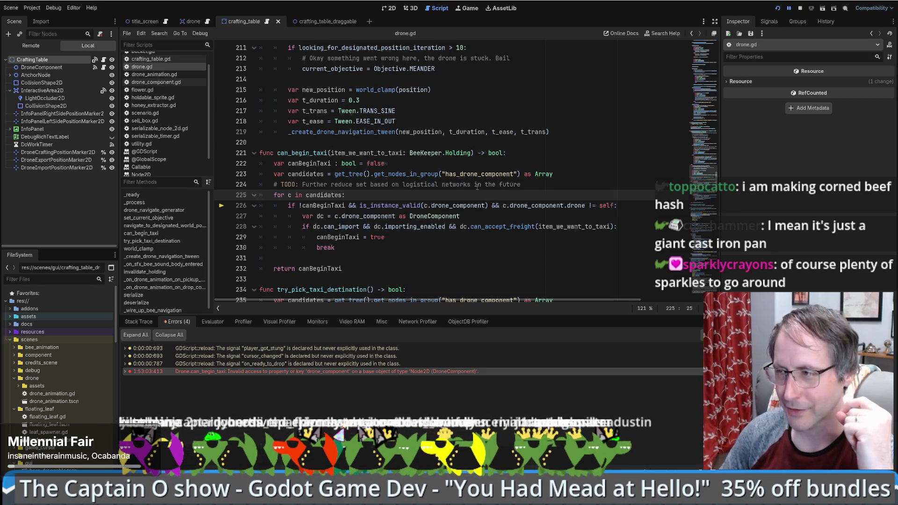
click(573, 181)
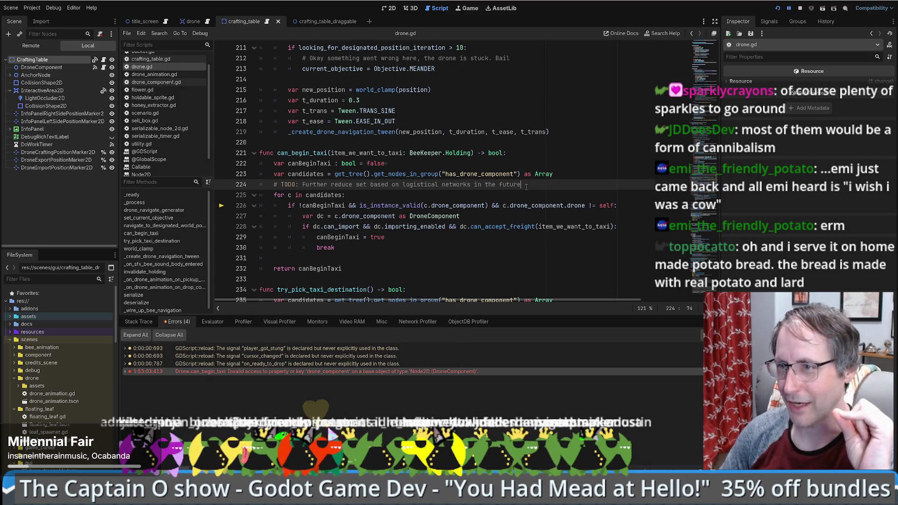
click(421, 205)
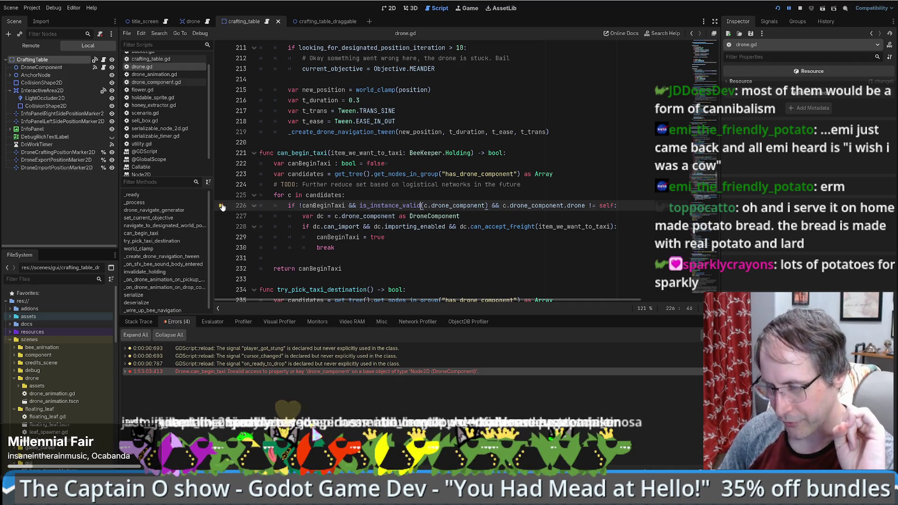
key(Home)
key(shift+End)
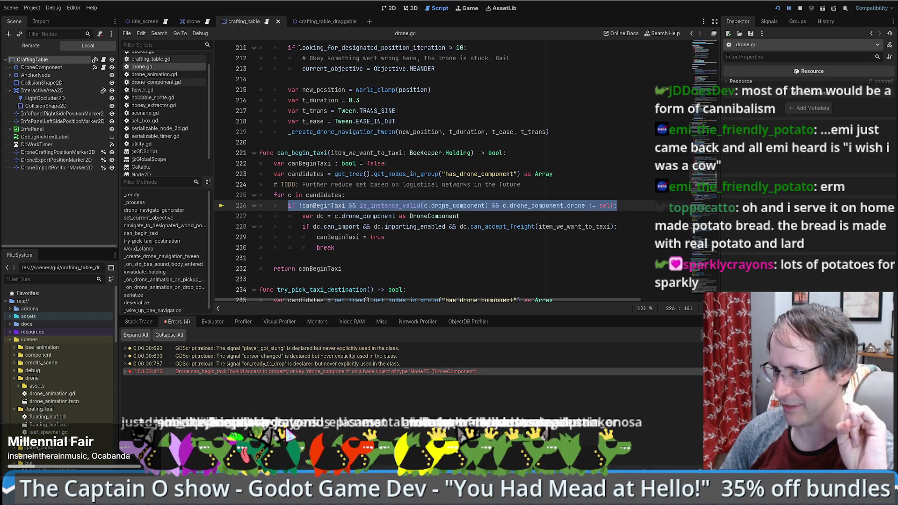
click(427, 205)
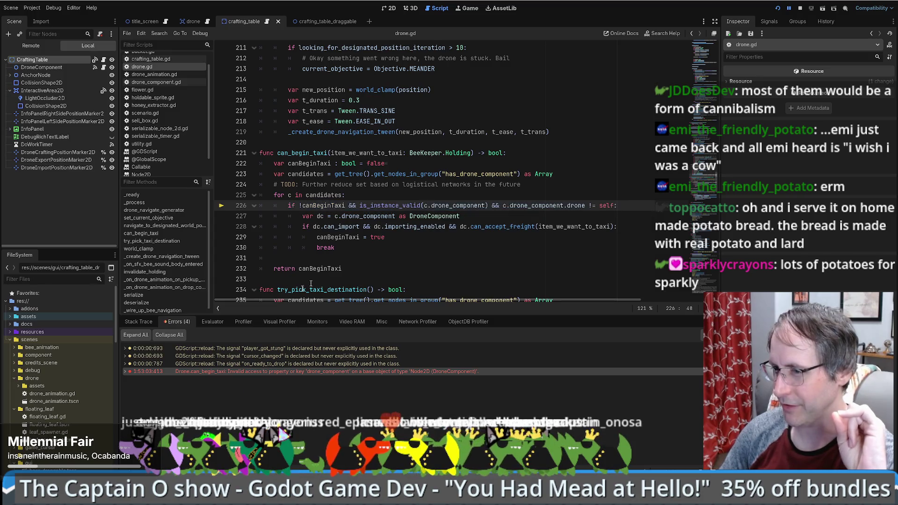
click(153, 321)
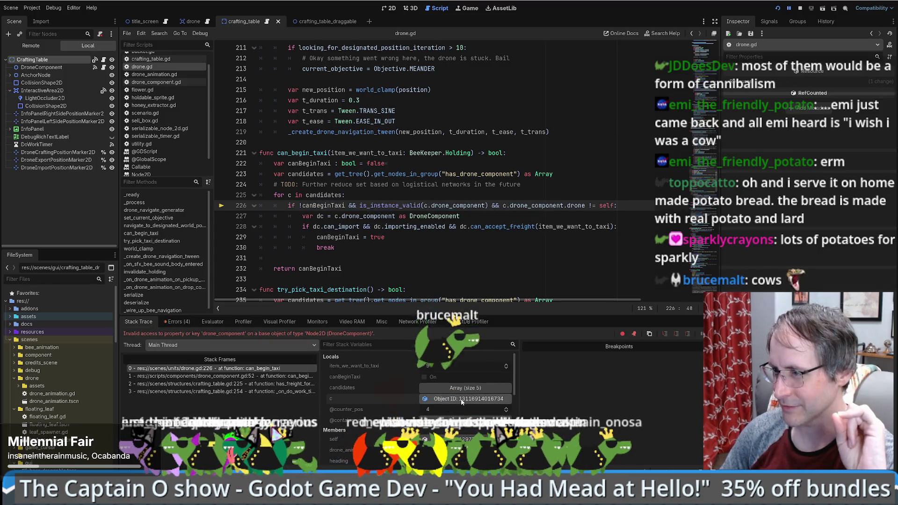
Load local variable c's remote Node2D into the Inspector and scroll through its properties
click(470, 398)
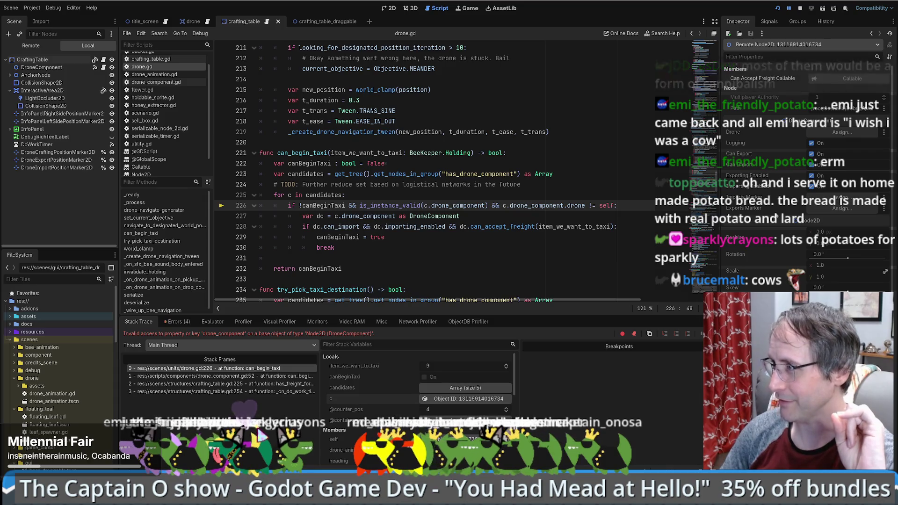
scroll(771, 198, down, 5)
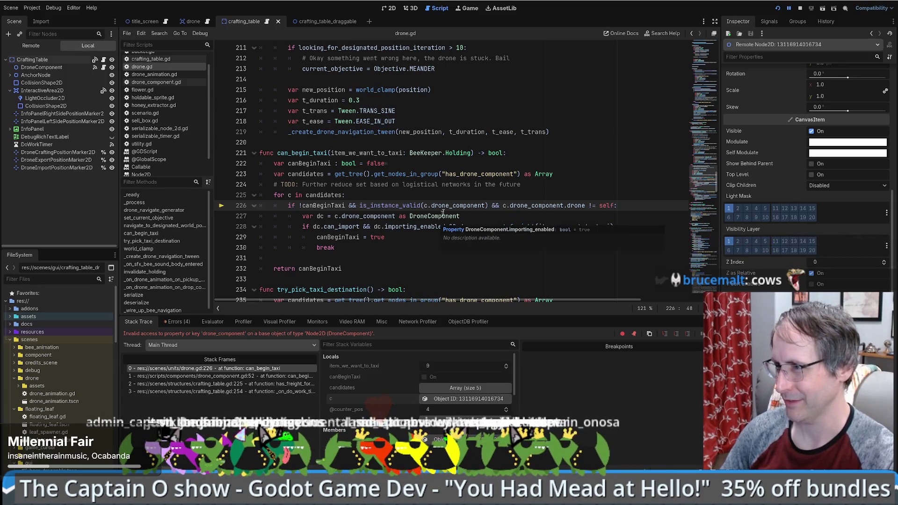
mouse_move(316, 177)
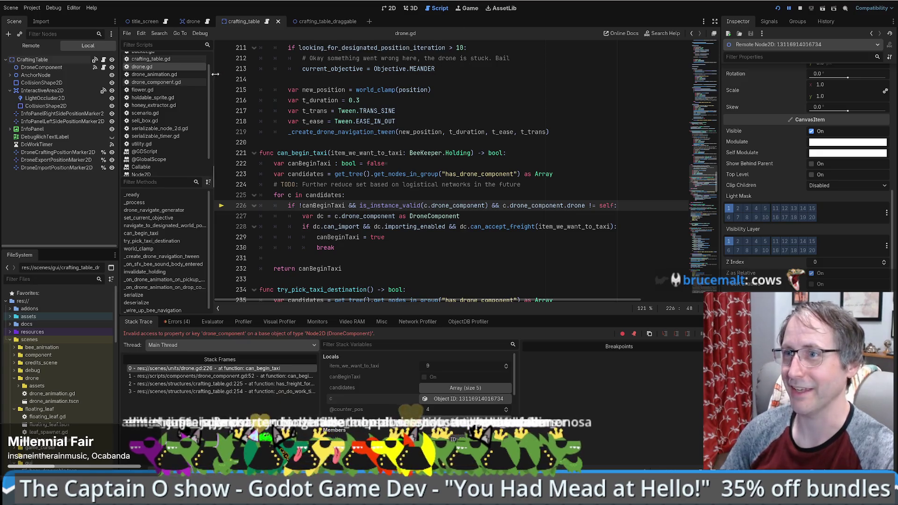
click(44, 278)
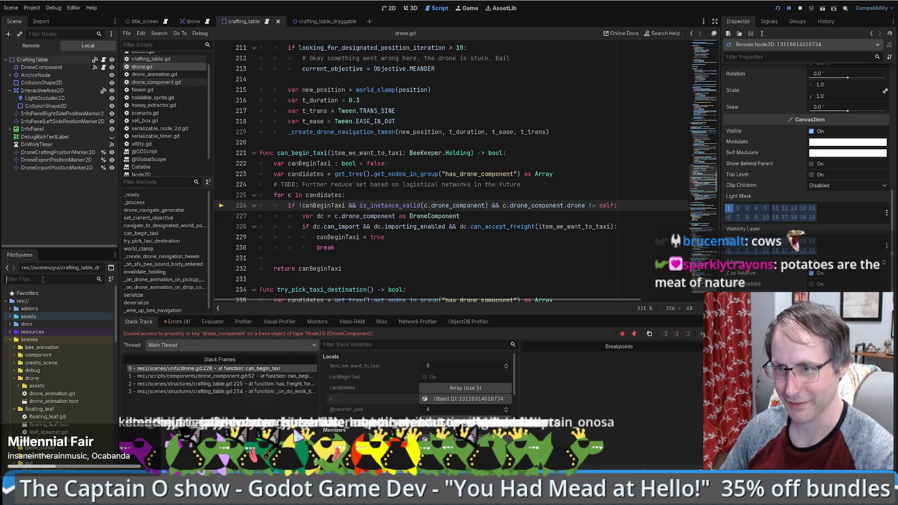
Open bucket.tscn and remove its DroneComponent from the has_drone_component group
text(bucket)
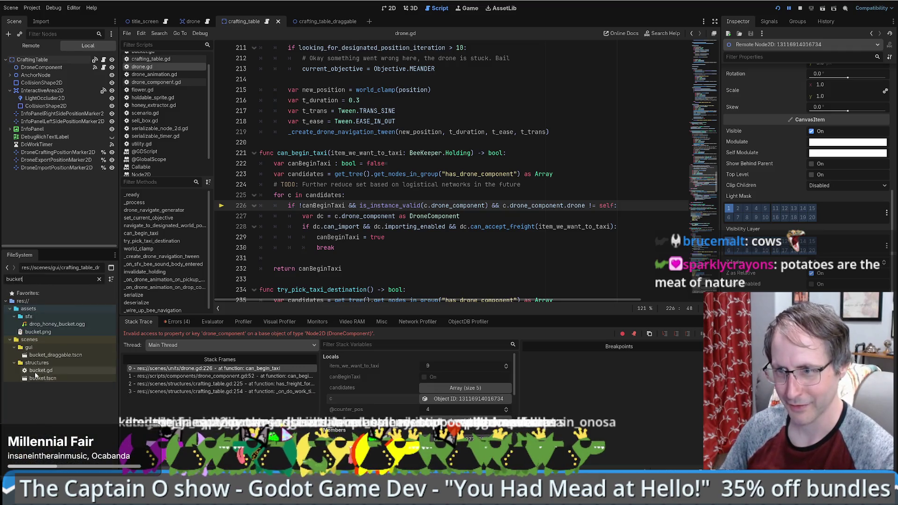
double_click(42, 378)
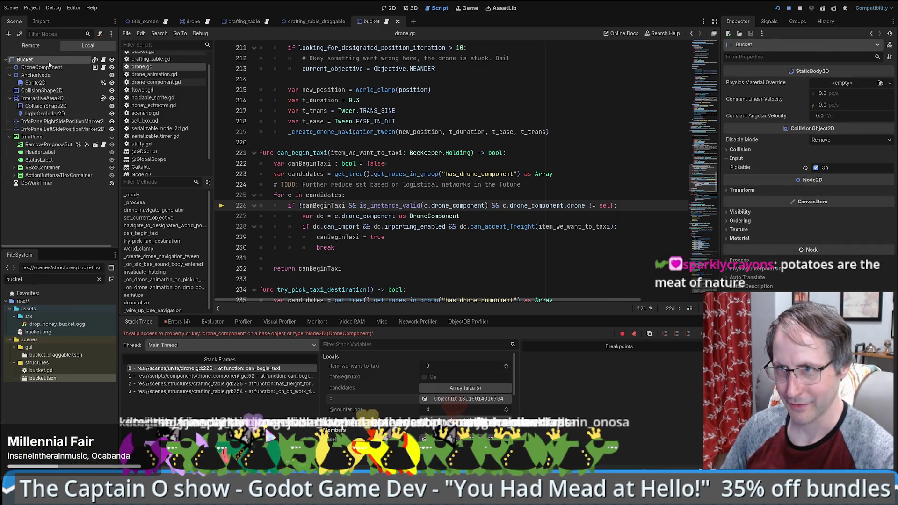
mouse_move(95, 68)
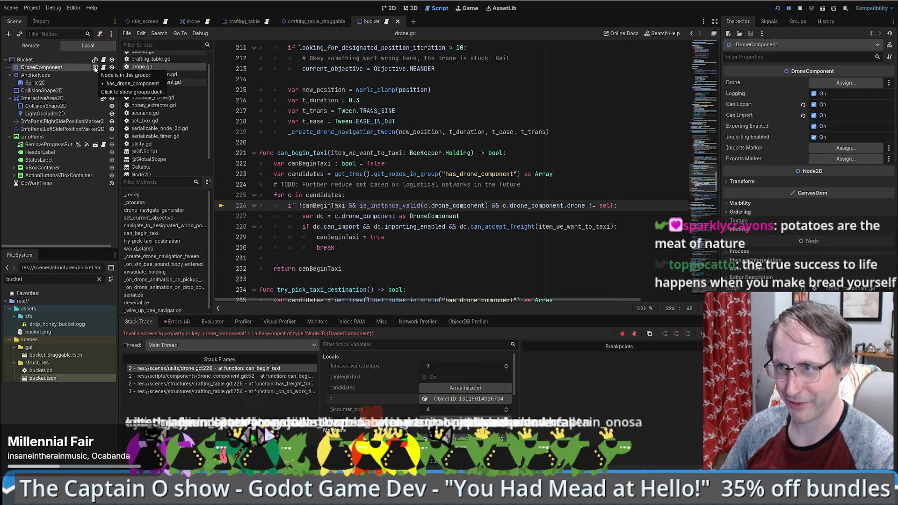
click(95, 68)
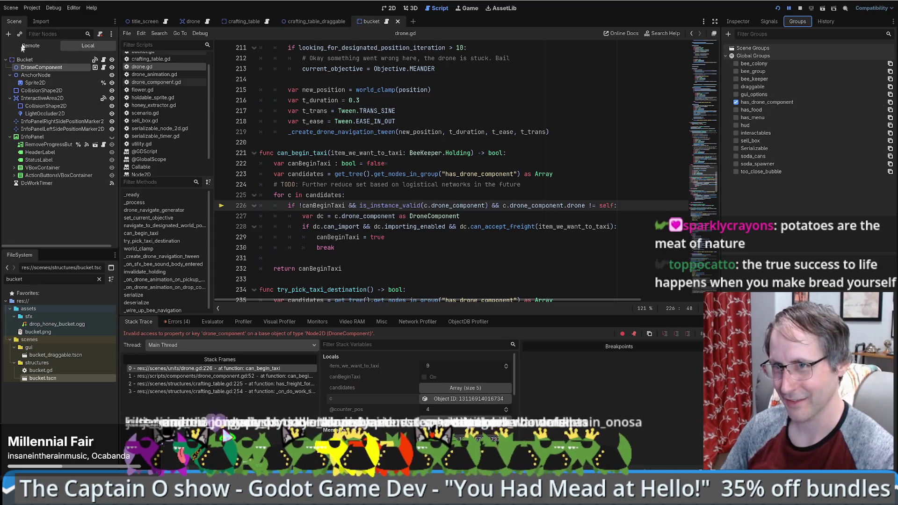
click(38, 60)
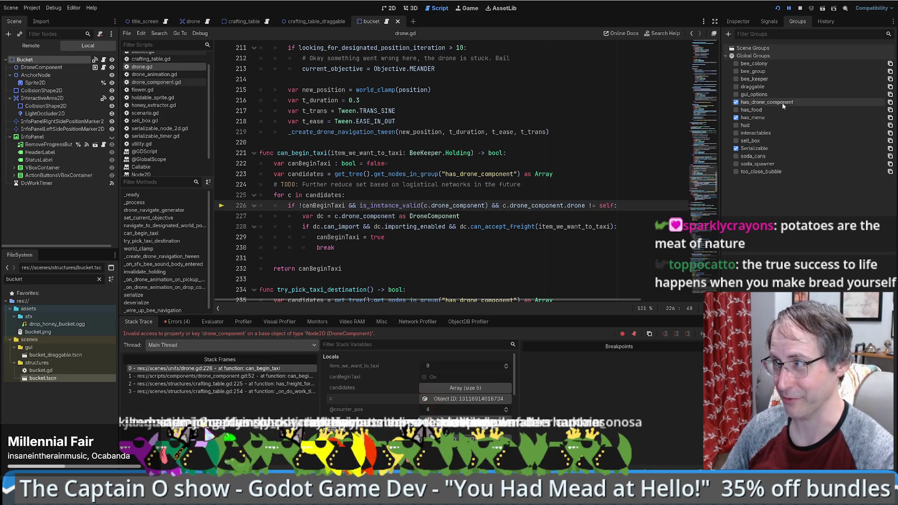
click(41, 67)
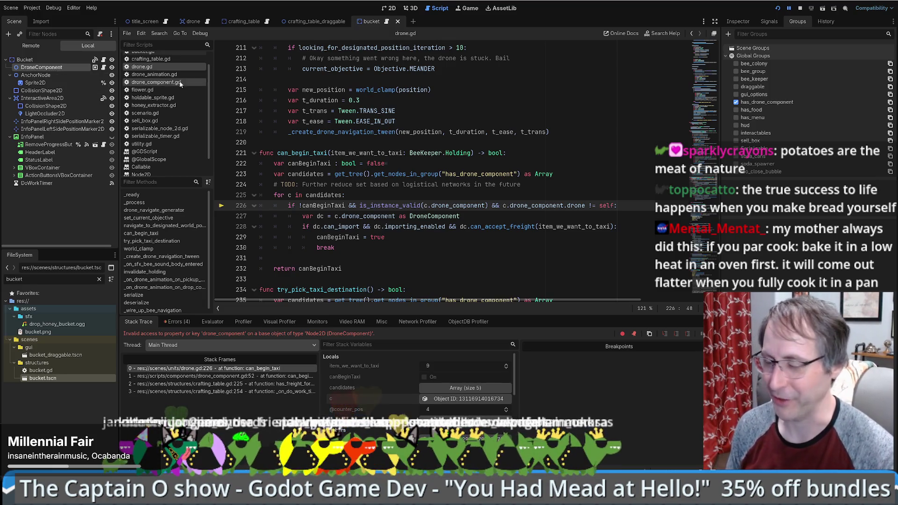
click(736, 103)
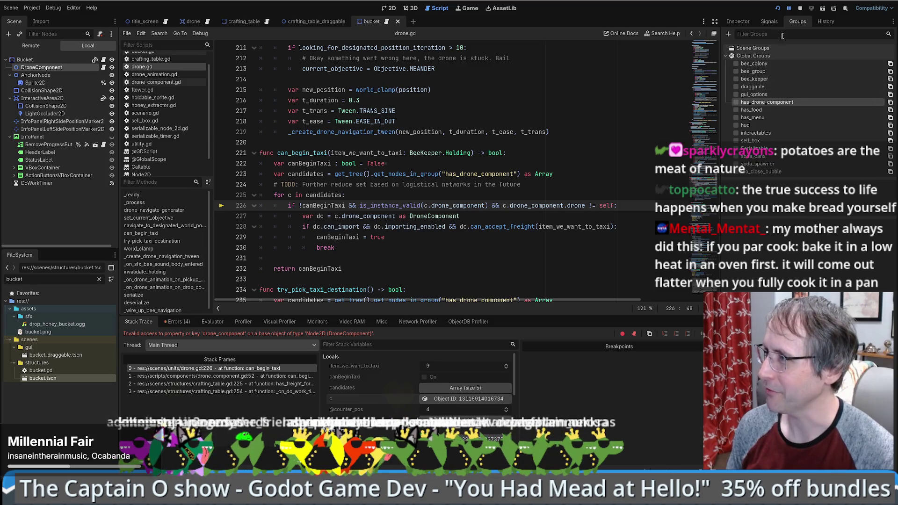
Stop the paused session, rerun the game, and move its window up and left
click(593, 162)
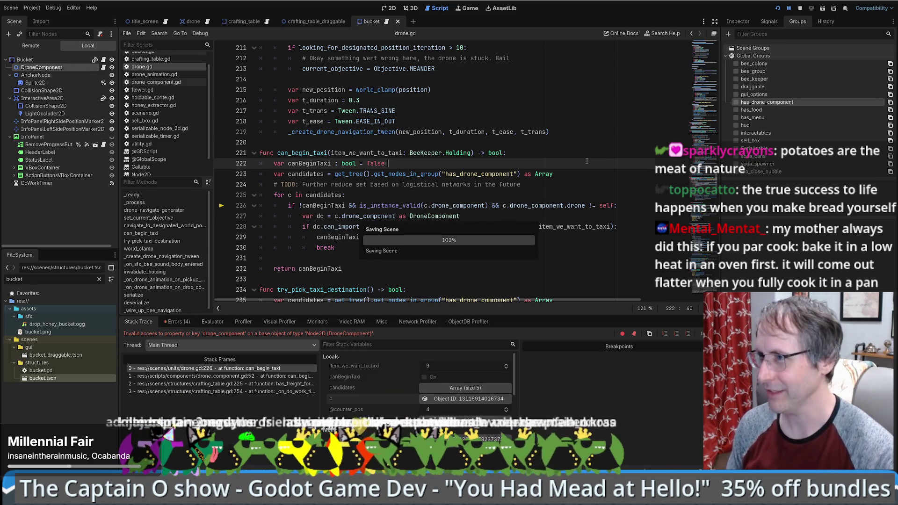
click(798, 12)
click(778, 8)
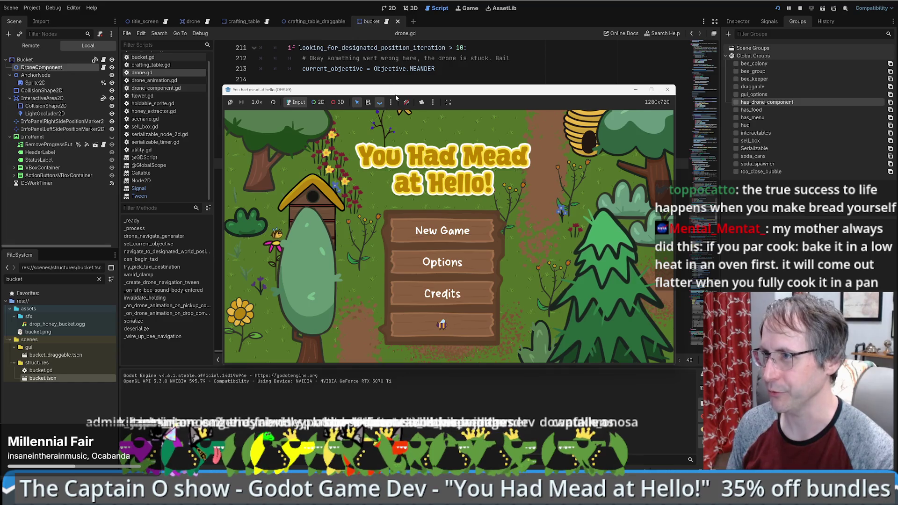
mouse_move(396, 95)
mouse_down()
mouse_move(354, 80)
mouse_move(308, 42)
mouse_up()
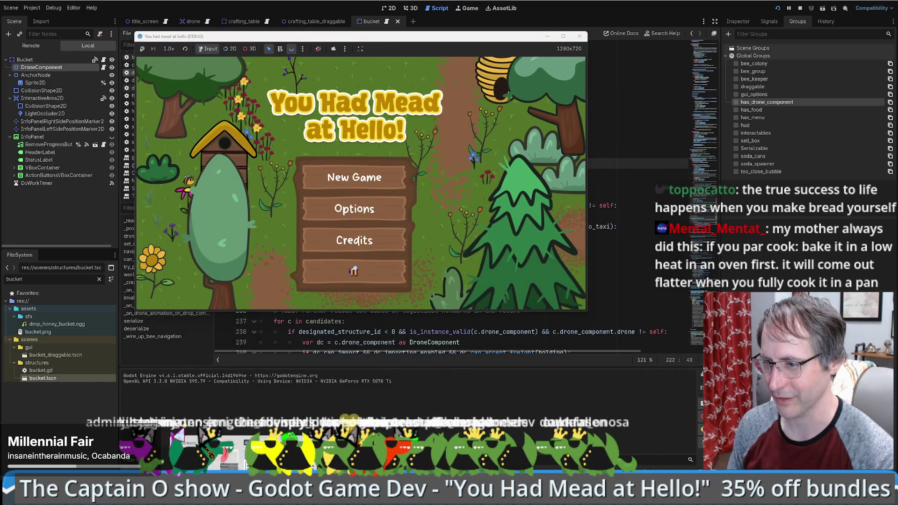
key(alt+Tab)
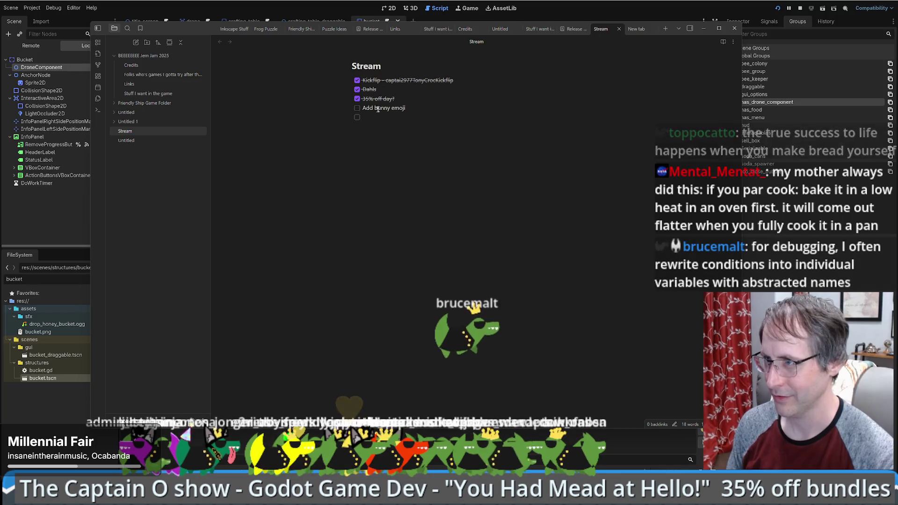
Change 'bunny' to 'chick' in the Stream to-do, making it 'Add chick emoji'
double_click(382, 108)
text(chick)
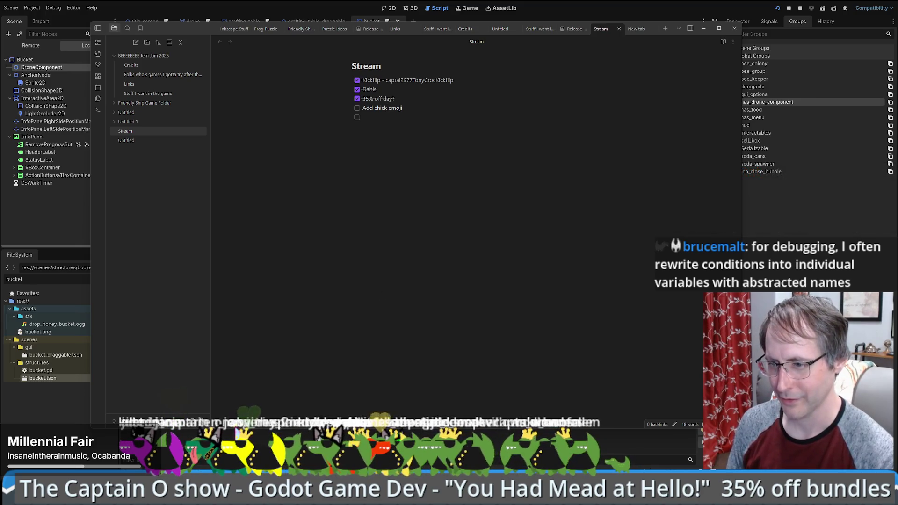
key(alt+Tab)
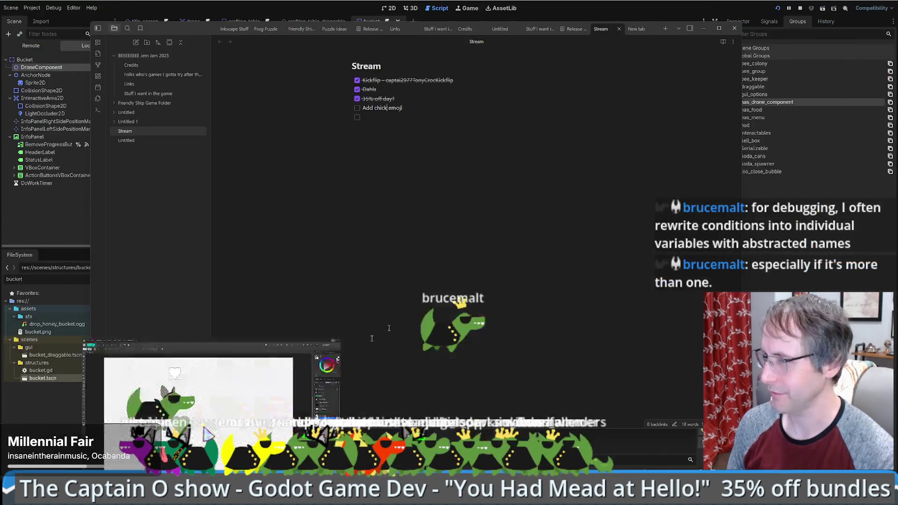
key(alt+Tab)
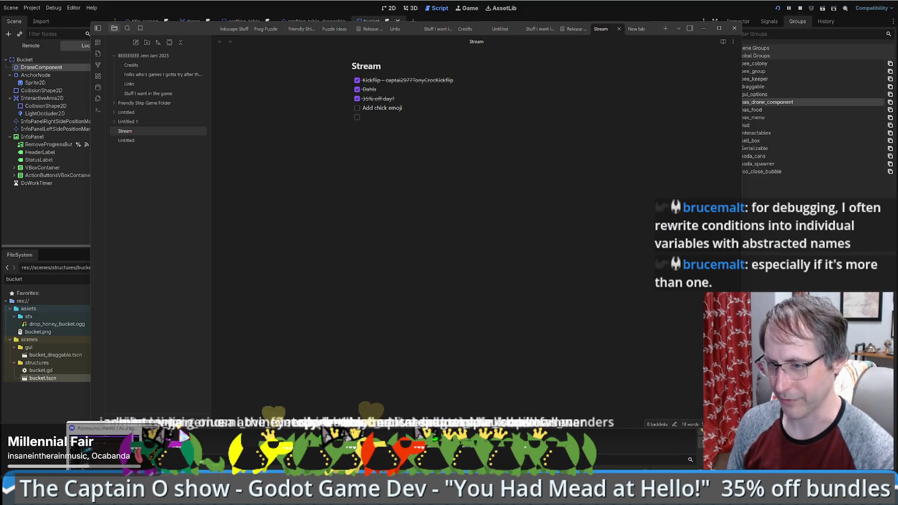
key(alt+Tab)
key(alt+Tab)
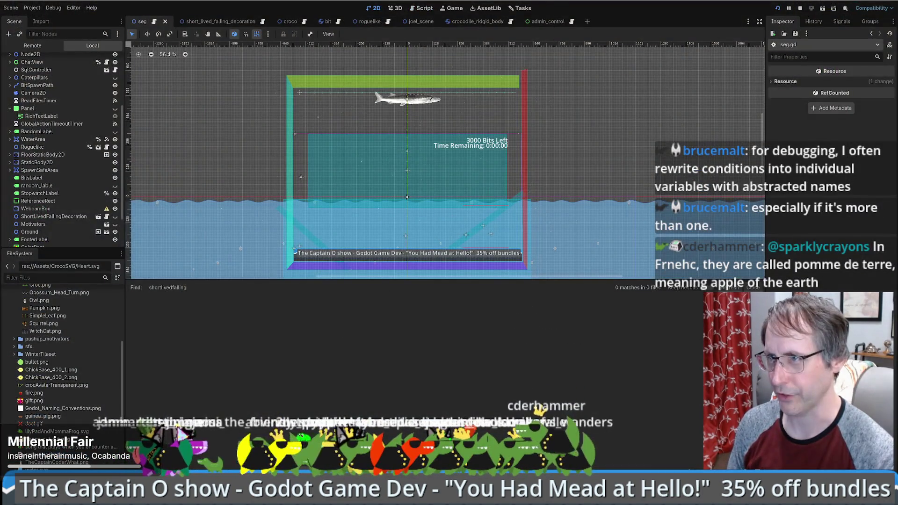
Search all project files for 'boo' and open seg.gd at the spooky decoration loop
click(234, 22)
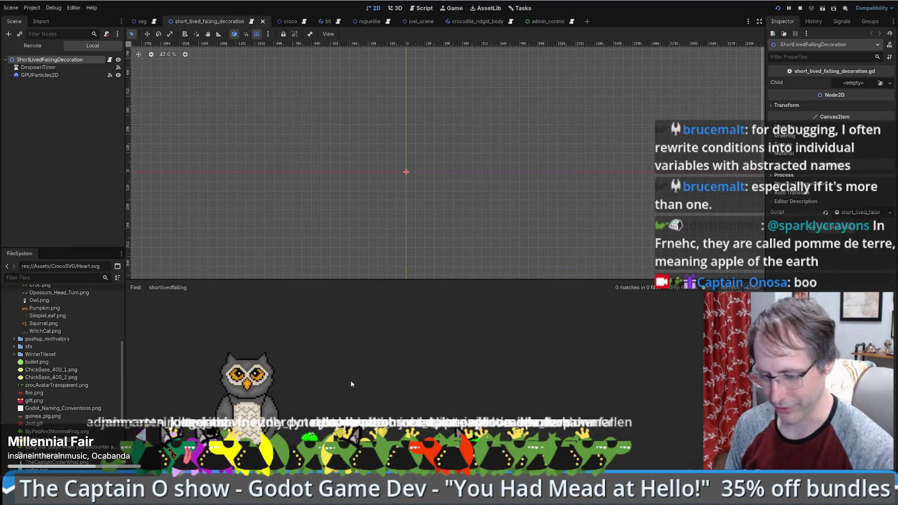
key(ctrl+shift+f)
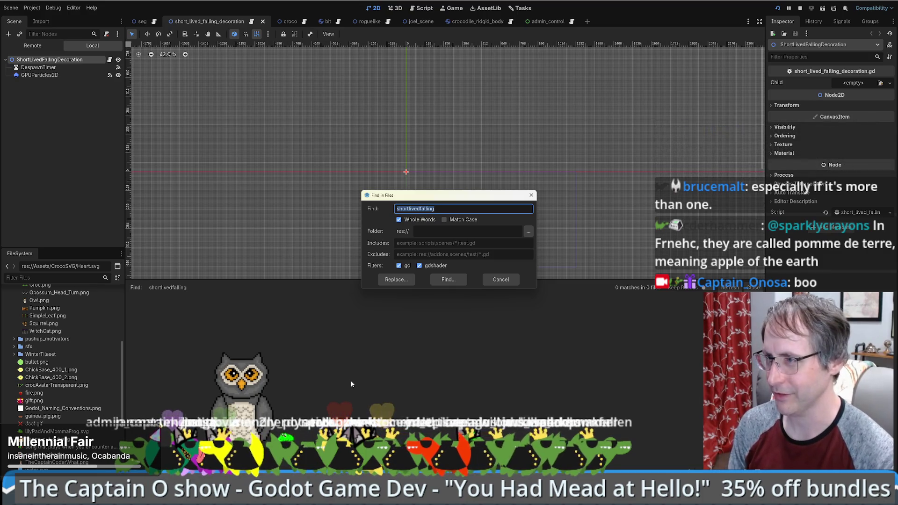
text(boo)
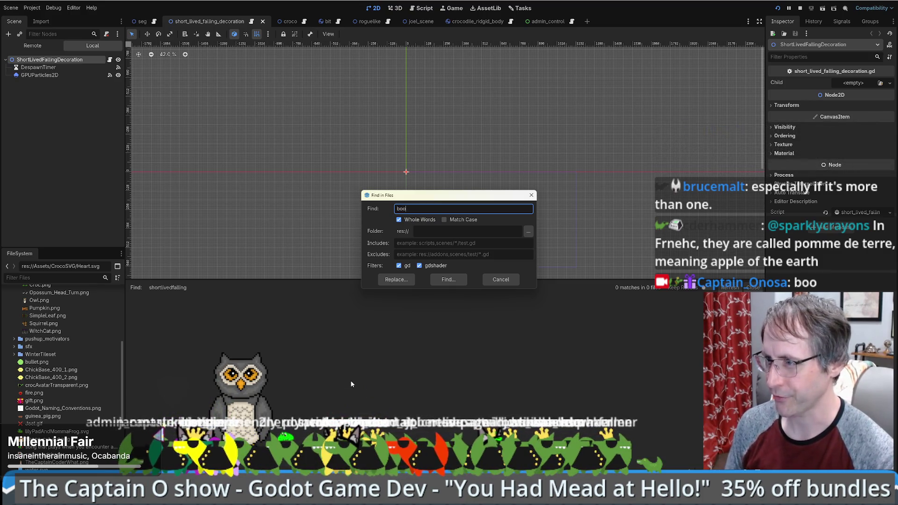
click(446, 282)
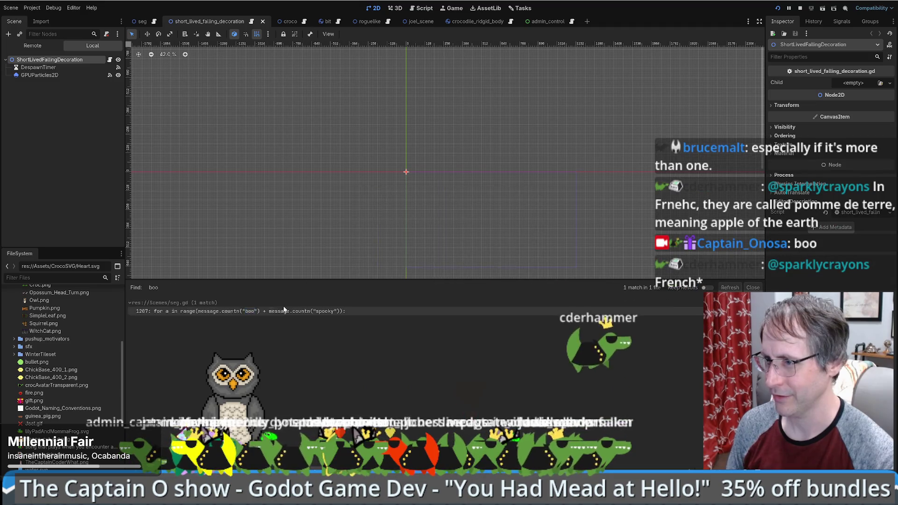
click(280, 312)
click(320, 205)
scroll(357, 145, down, 4)
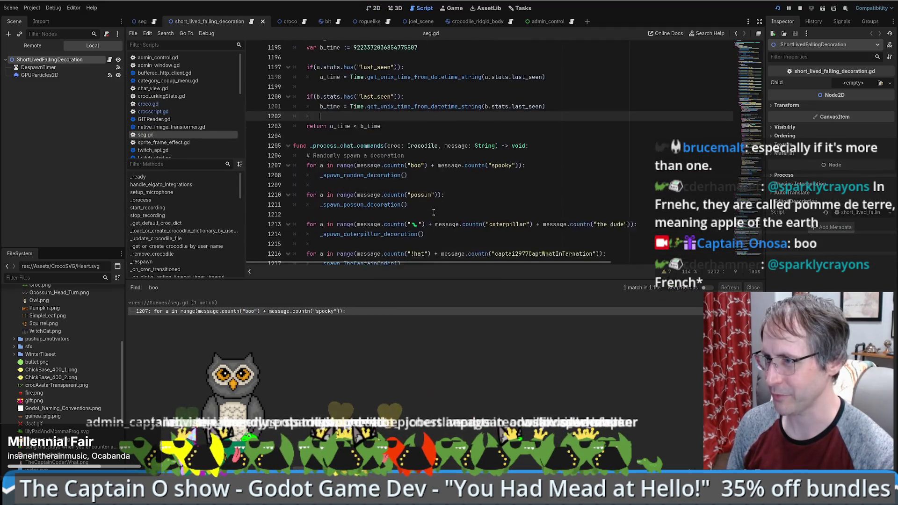
Follow _spawn_random_decoration in seg.gd to the WITCH_CAT preload constant
ctrl+click(357, 146)
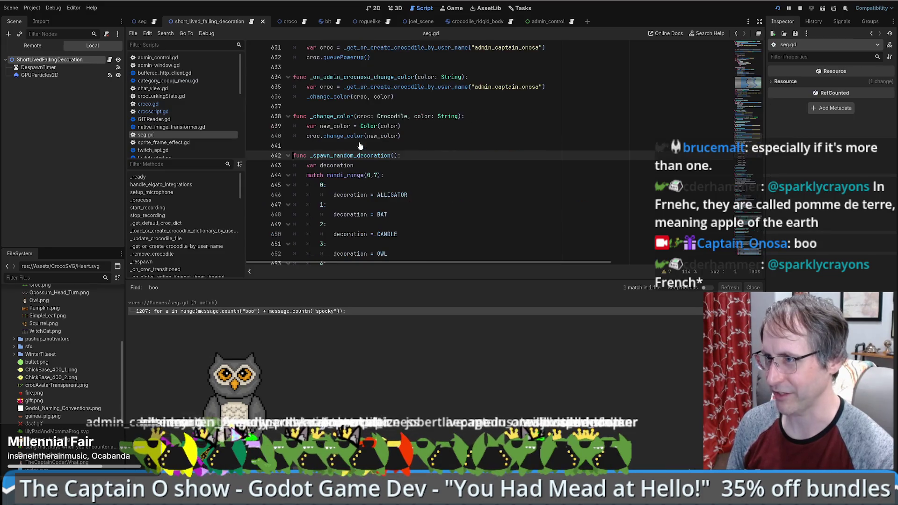
scroll(480, 184, down, 4)
scroll(505, 170, up, 3)
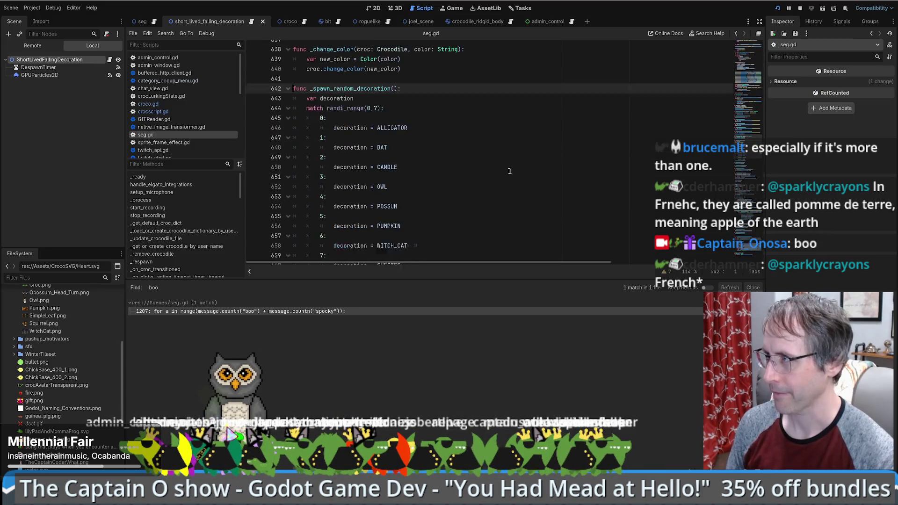
scroll(421, 196, down, 3)
ctrl+click(389, 195)
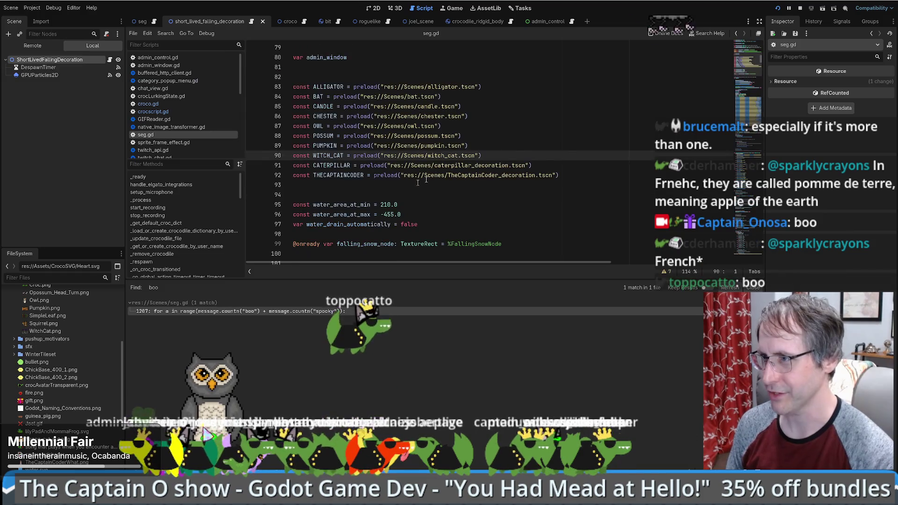
Open witch_cat.tscn from its preload path and show the WitchCat node's RigidBody2D properties
ctrl+click(444, 156)
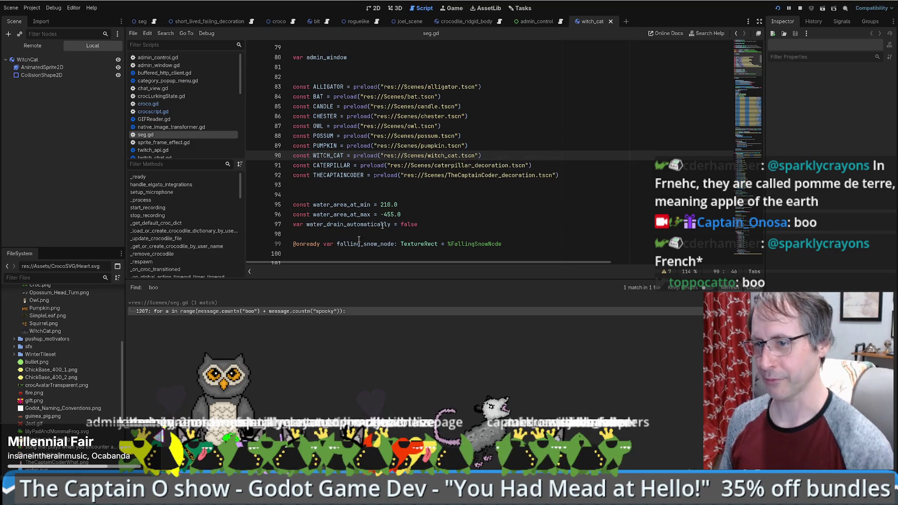
click(29, 59)
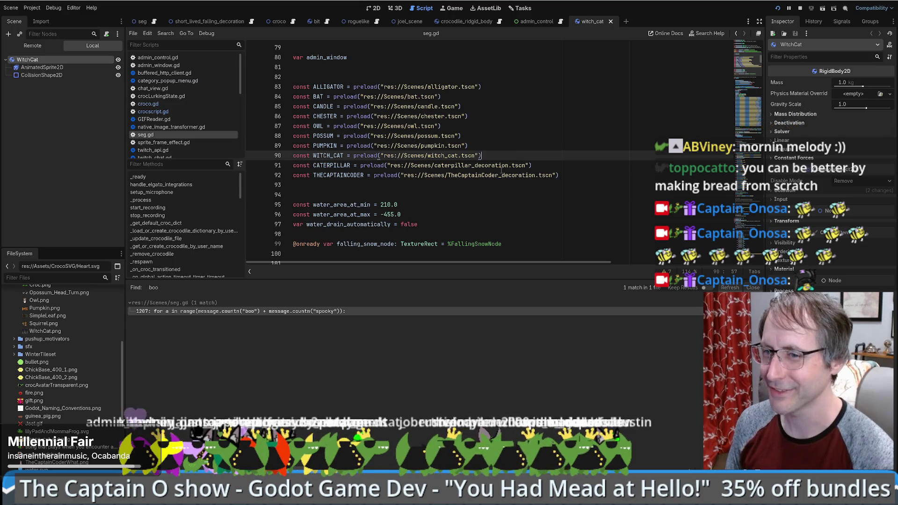
mouse_move(501, 171)
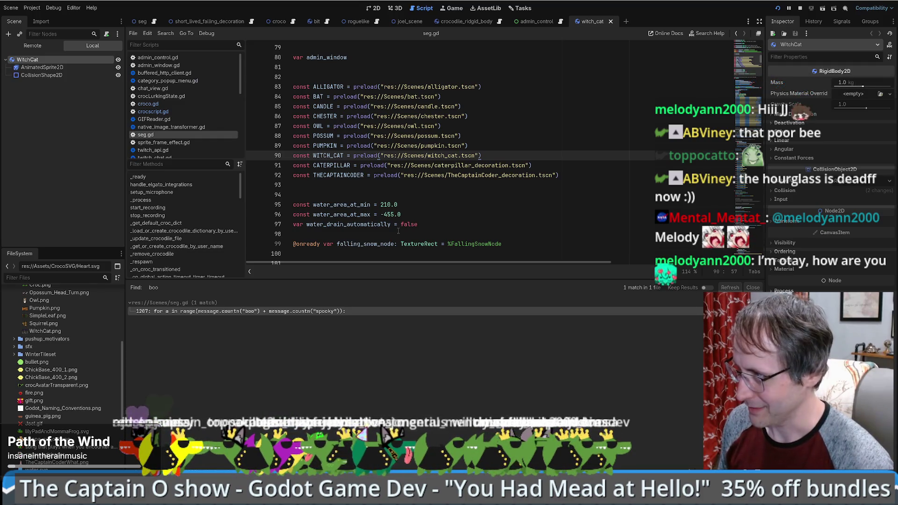
key(alt+Tab)
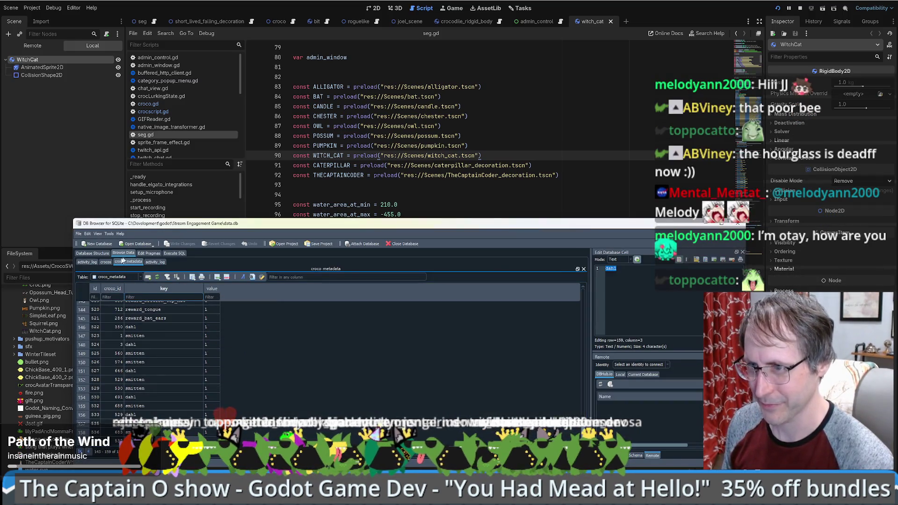
Browse the crocos table, filtering user_name by 'miss' and then by 'ka'
click(105, 261)
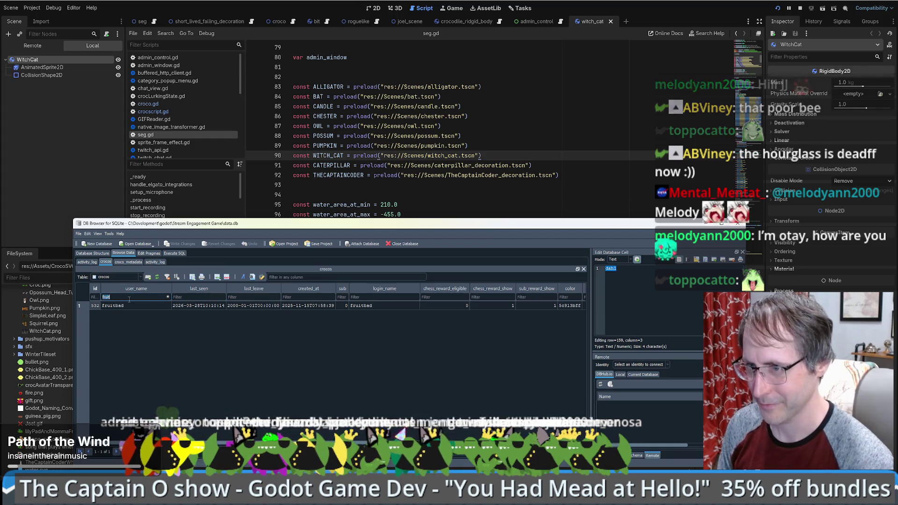
key(BackSpace)
key(BackSpace)
key(BackSpace)
text(mis)
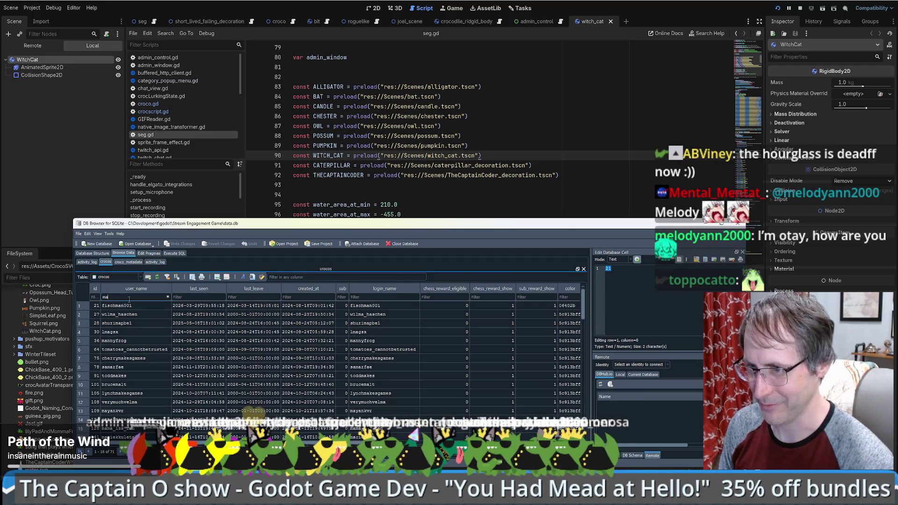
text(s)
key(BackSpace)
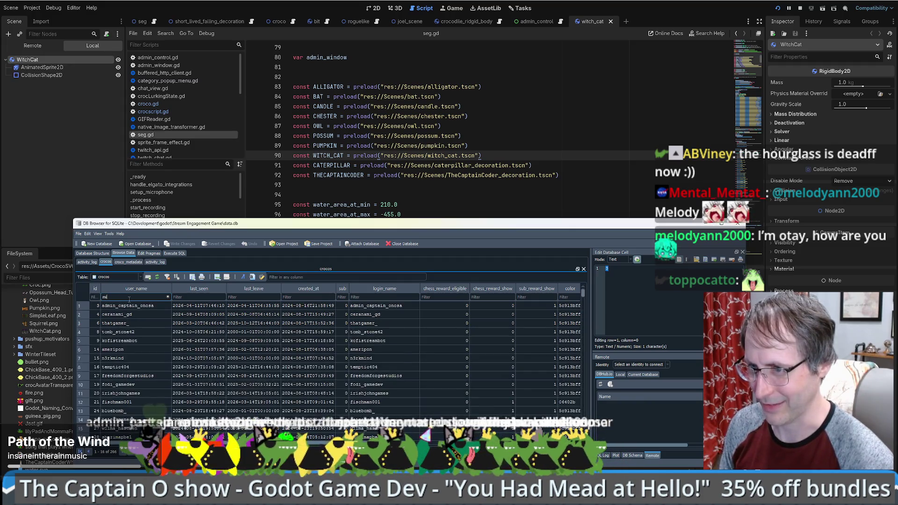
text(ka)
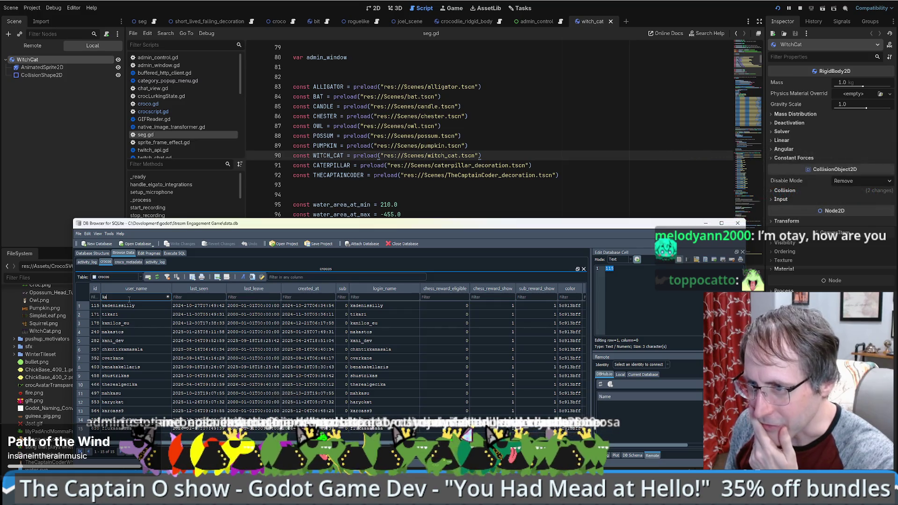
Return to the seg.gd preload lines in Godot
click(409, 158)
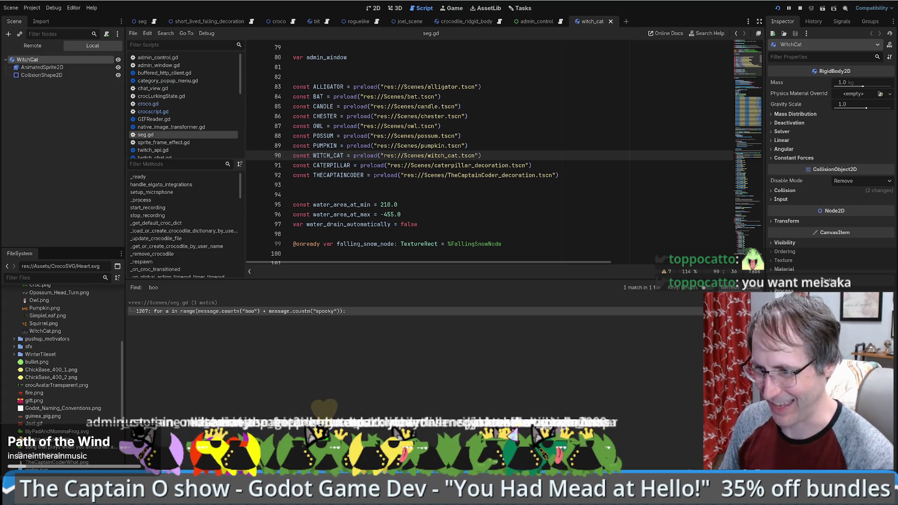
key(alt+Tab)
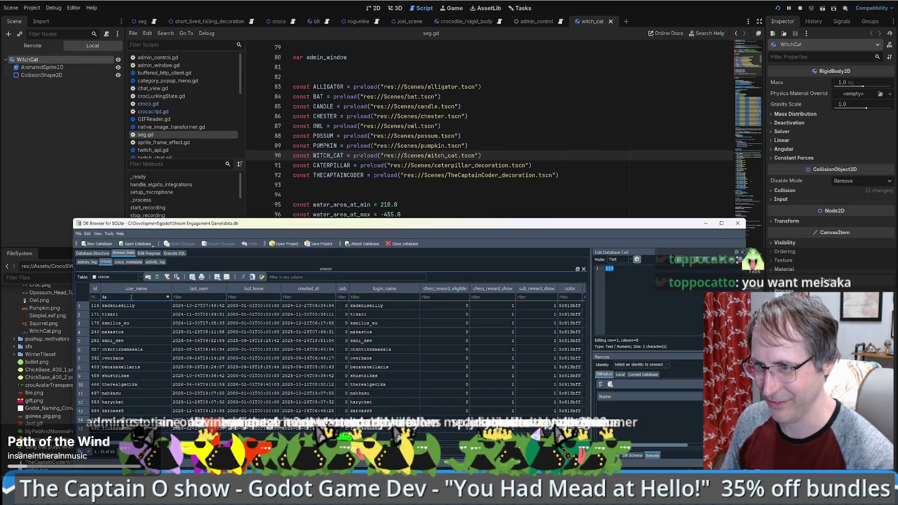
click(387, 164)
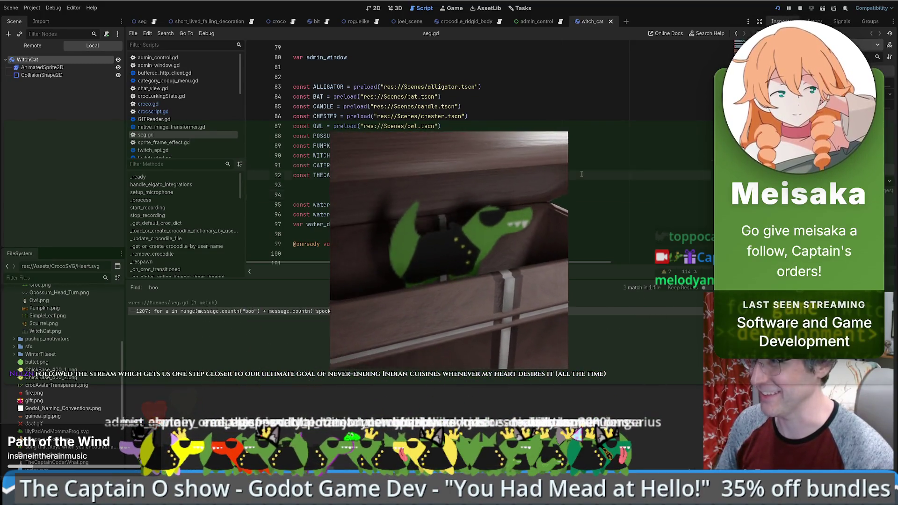
Move through the WITCH_CAT and CATERPILLAR preload lines and dismiss the search results
key(Down)
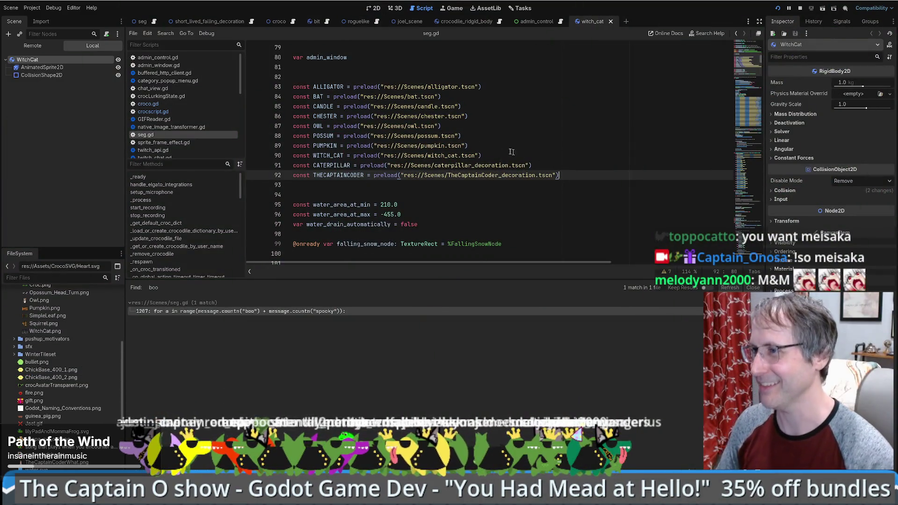
drag(522, 156, 521, 147)
click(496, 165)
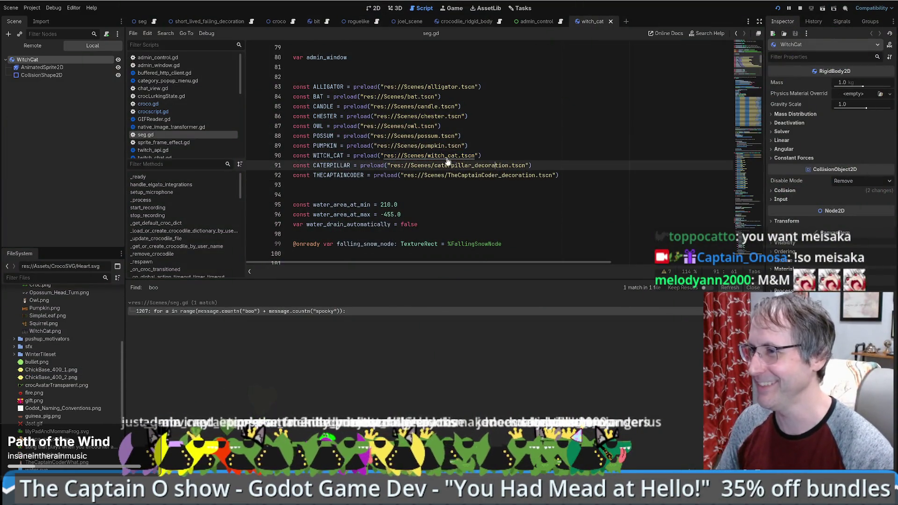
click(40, 61)
Browse the FileSystem to res://Assets/PixelArt, briefly checking the CrocoSVG folder
scroll(61, 374, up, 5)
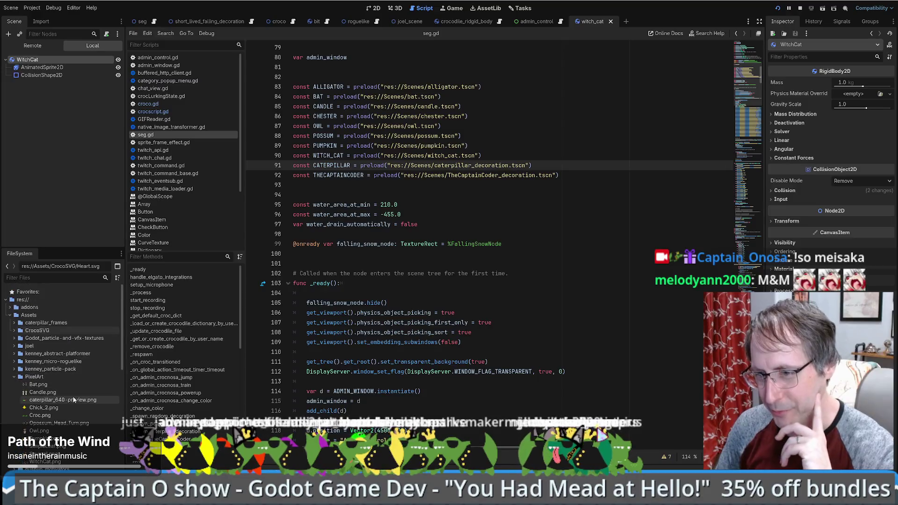
click(40, 376)
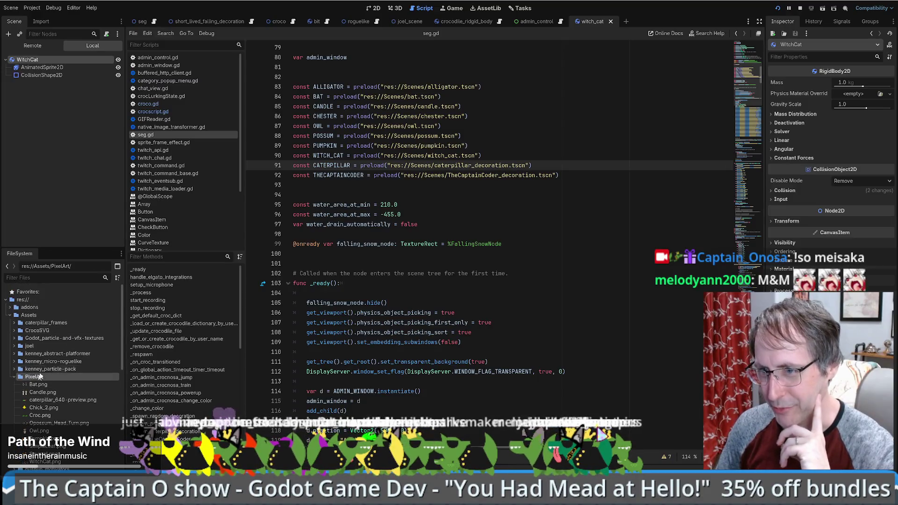
click(53, 330)
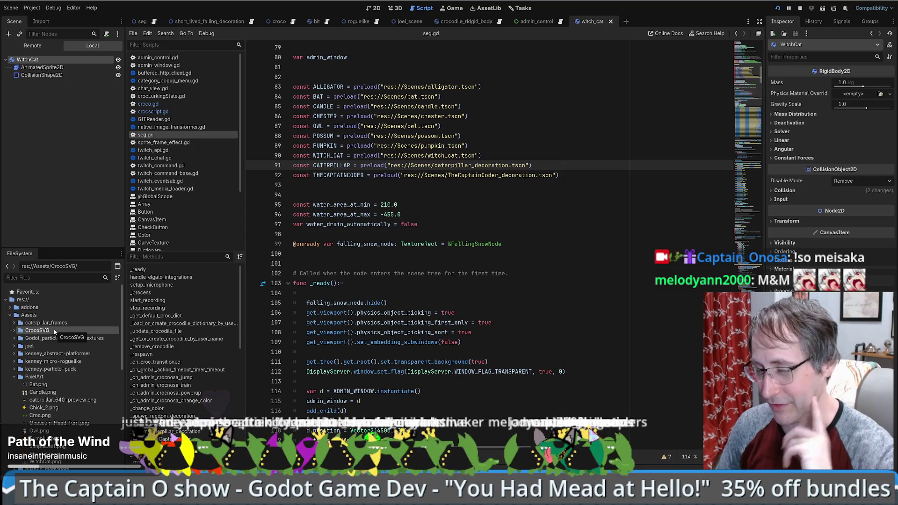
double_click(74, 377)
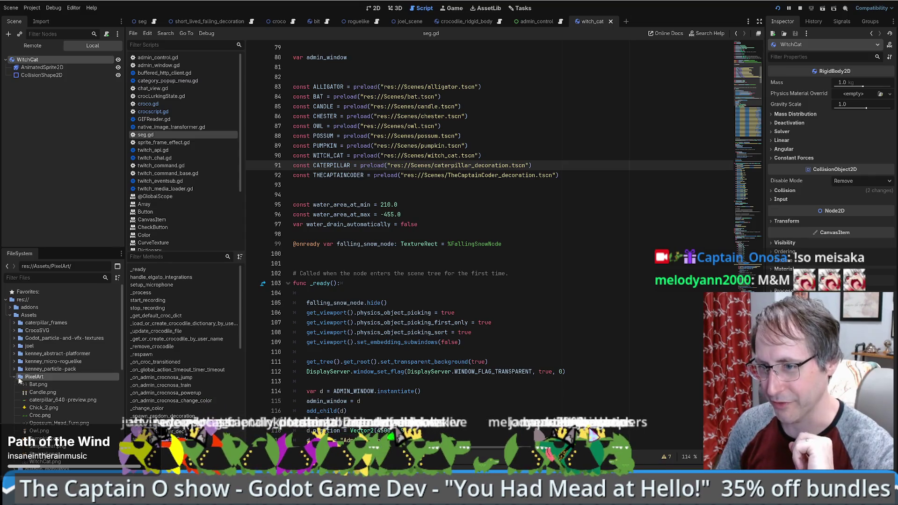
scroll(75, 384, down, 4)
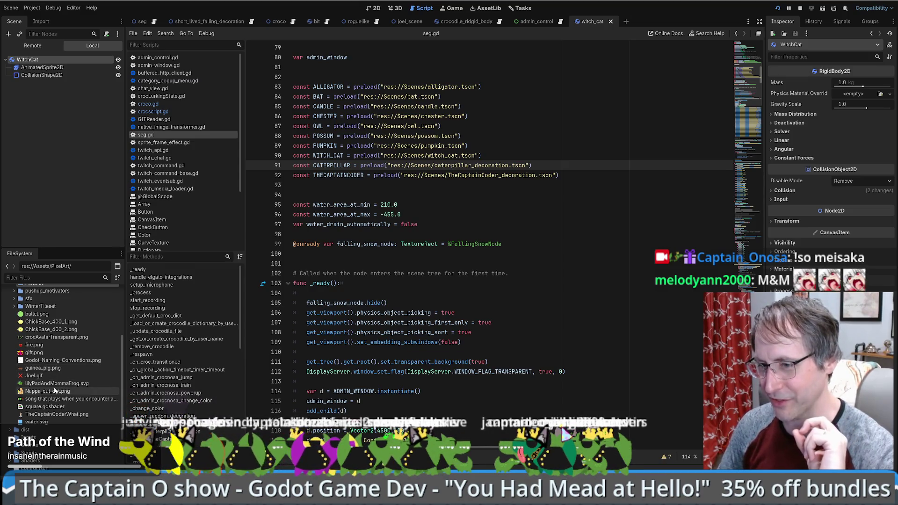
scroll(52, 391, up, 1)
scroll(52, 392, up, 1)
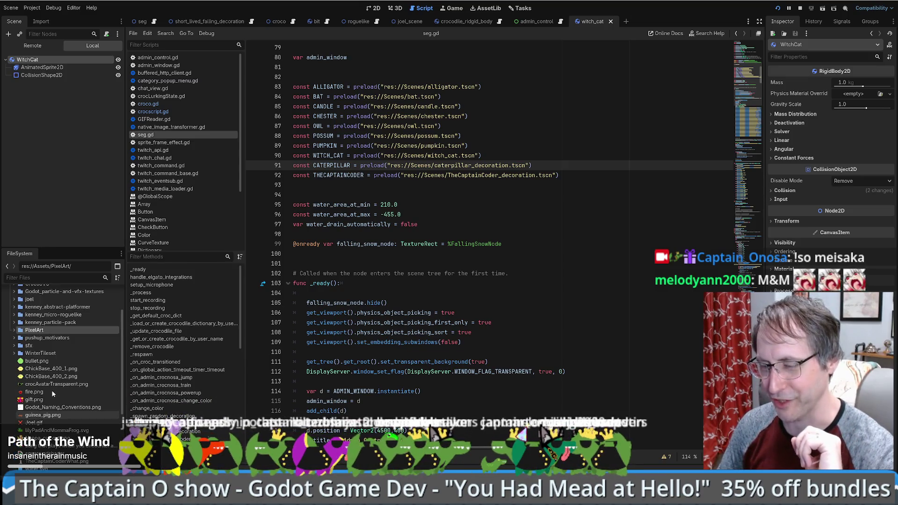
scroll(51, 381, up, 3)
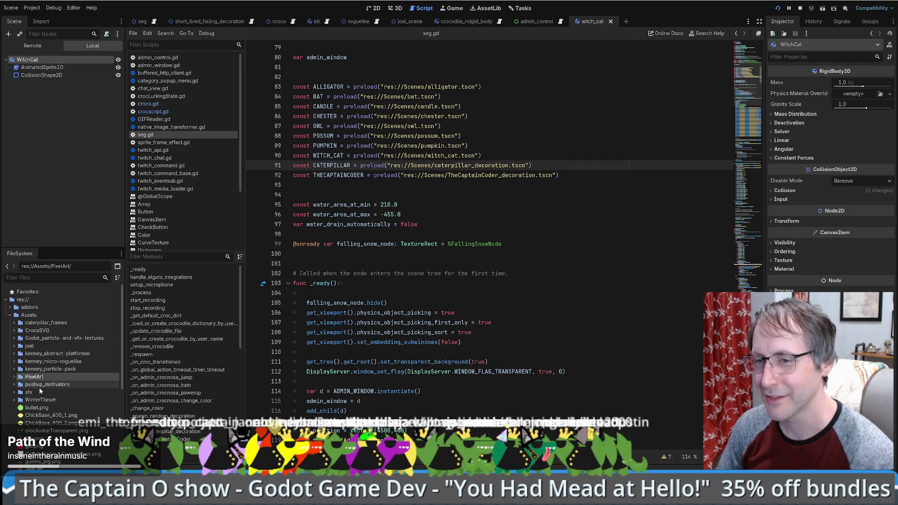
Collapse PixelArt and Assets, and expand Scenes to list caterpillar_decoration, TheCaptainCoder_decoration and witch_cat
scroll(40, 390, down, 2)
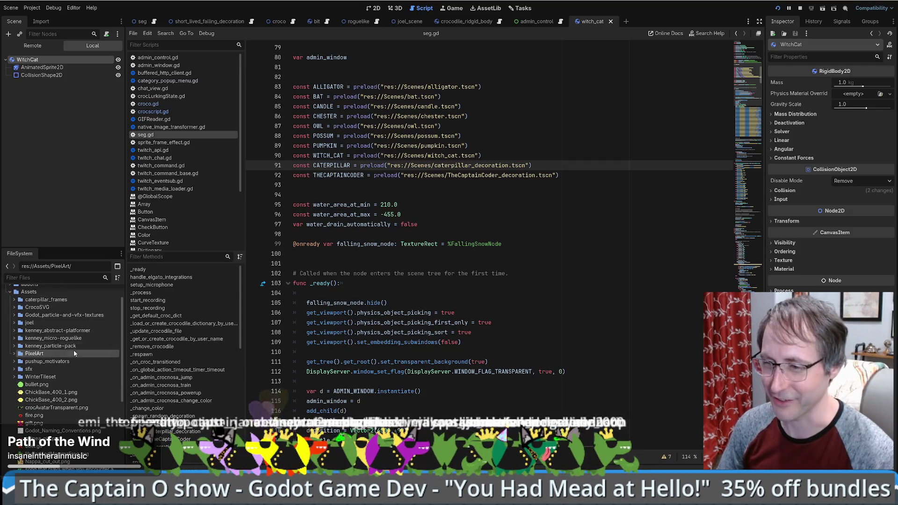
scroll(51, 356, down, 2)
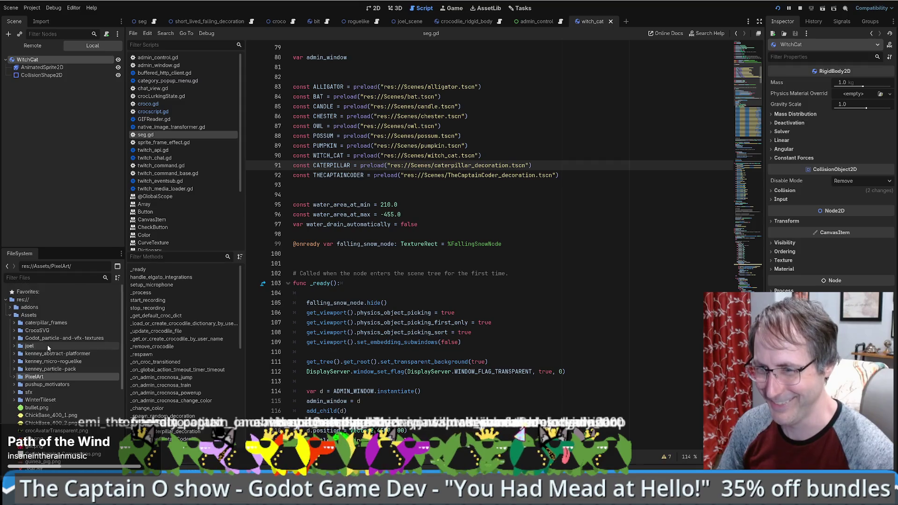
scroll(64, 343, down, 3)
scroll(64, 342, down, 2)
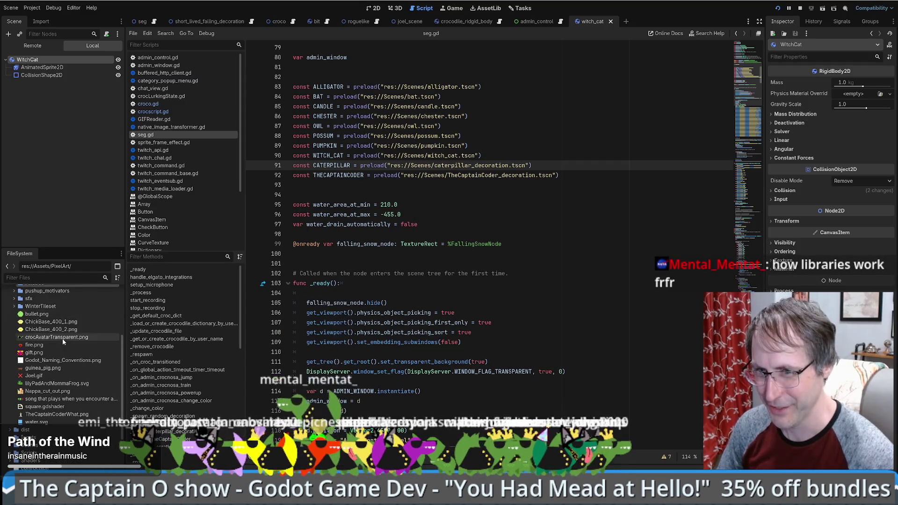
mouse_move(61, 338)
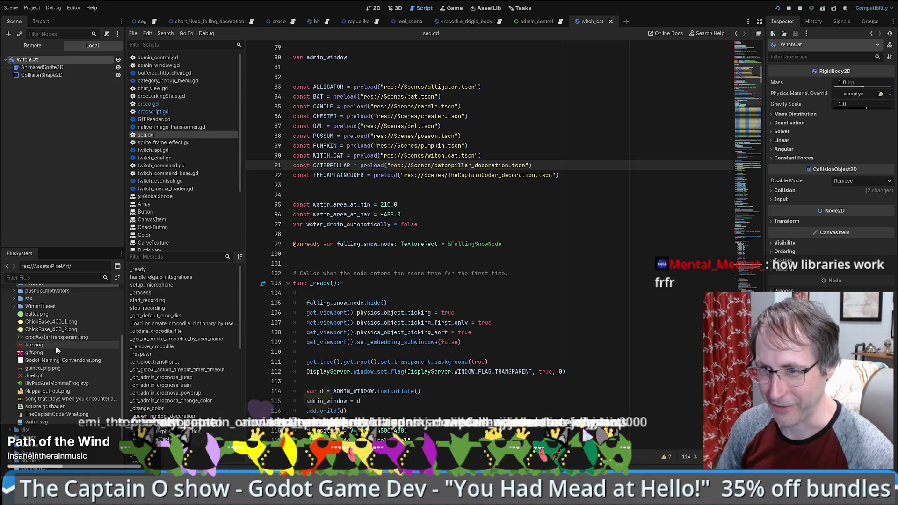
scroll(43, 348, up, 5)
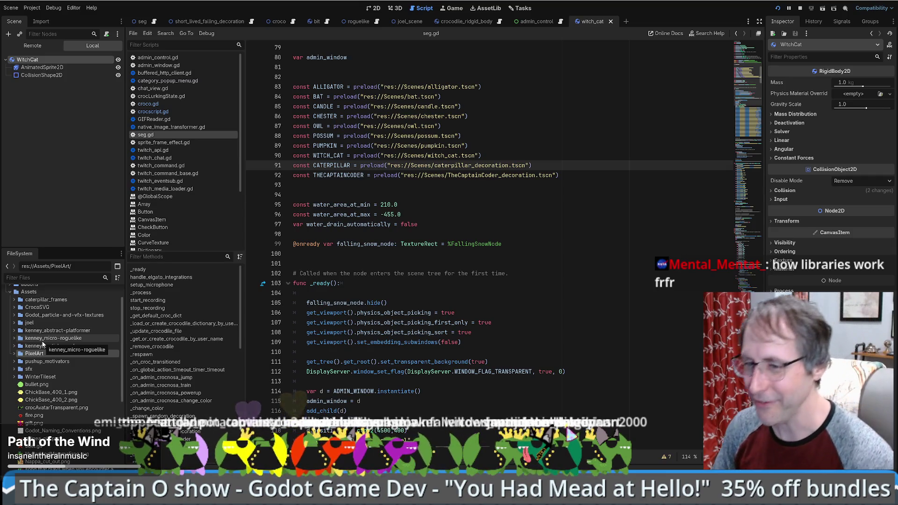
click(14, 354)
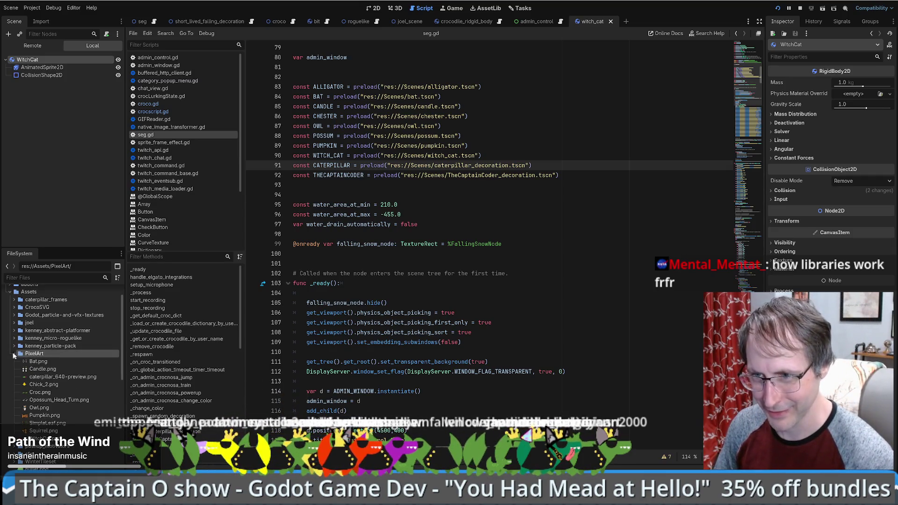
click(14, 355)
click(10, 316)
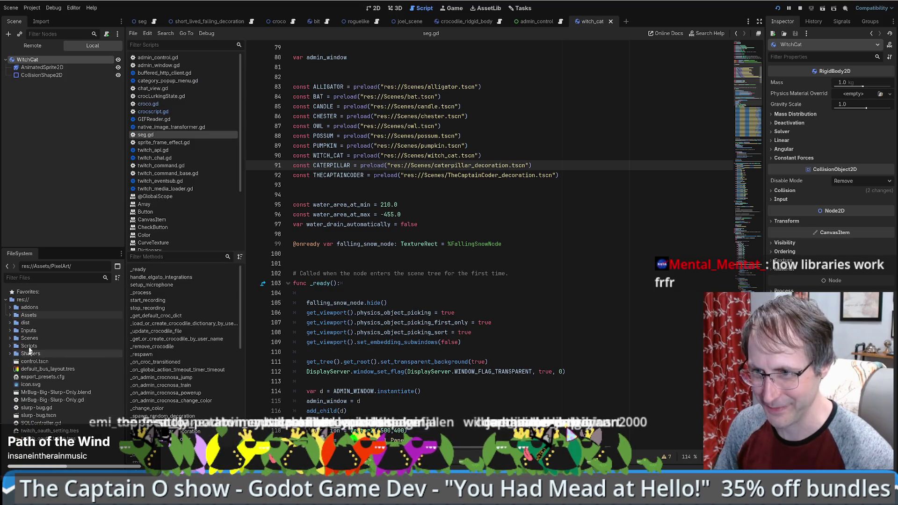
click(9, 338)
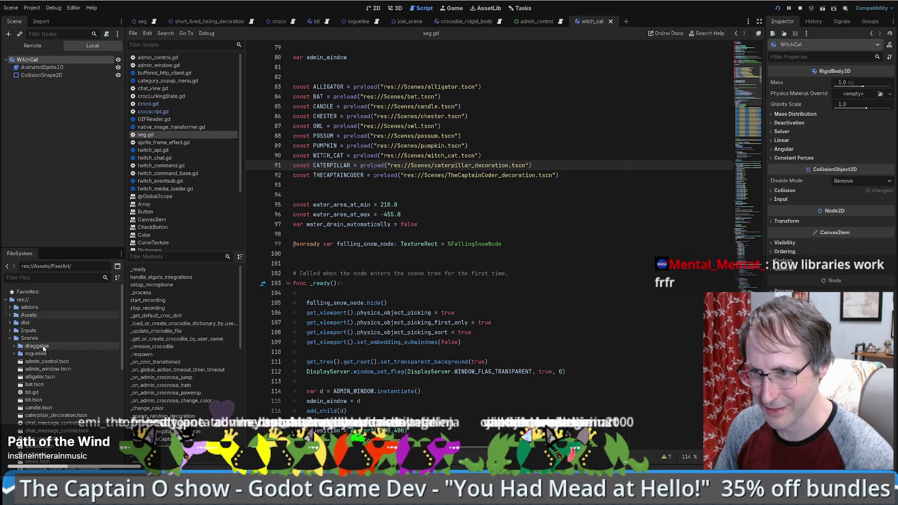
scroll(70, 350, down, 5)
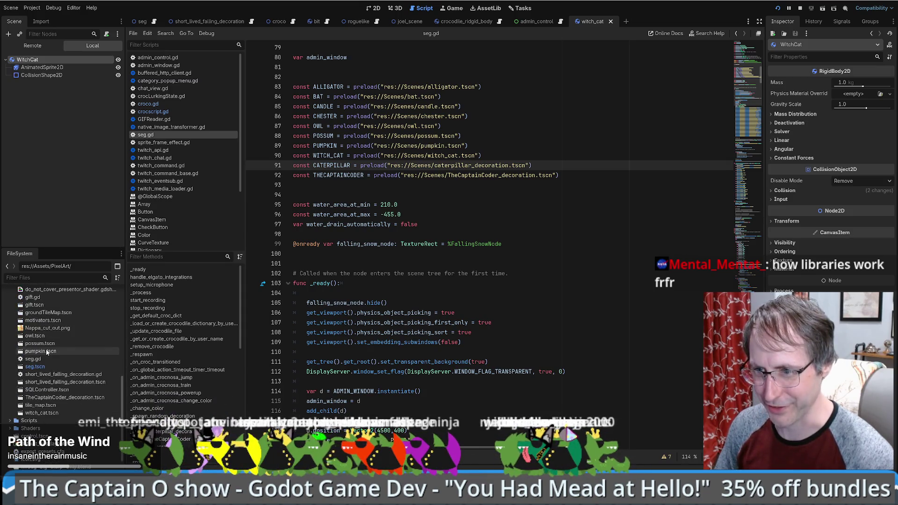
scroll(47, 353, up, 5)
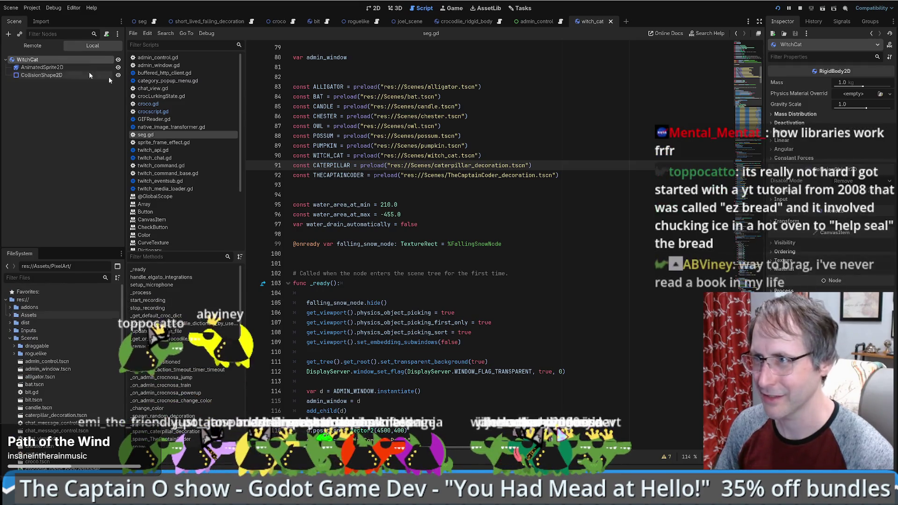
Reveal witch_cat.tscn in the FileSystem from its scene tab and open it in 2D
right_click(597, 24)
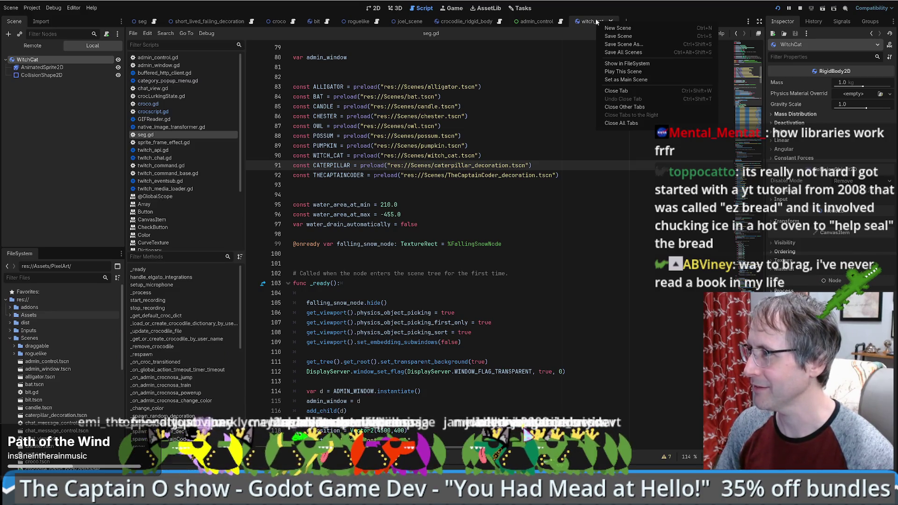
click(610, 64)
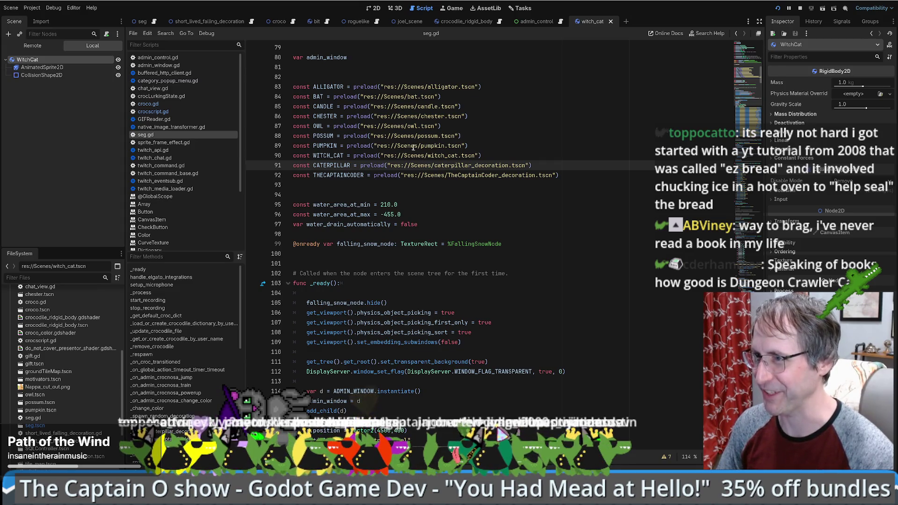
scroll(67, 396, down, 2)
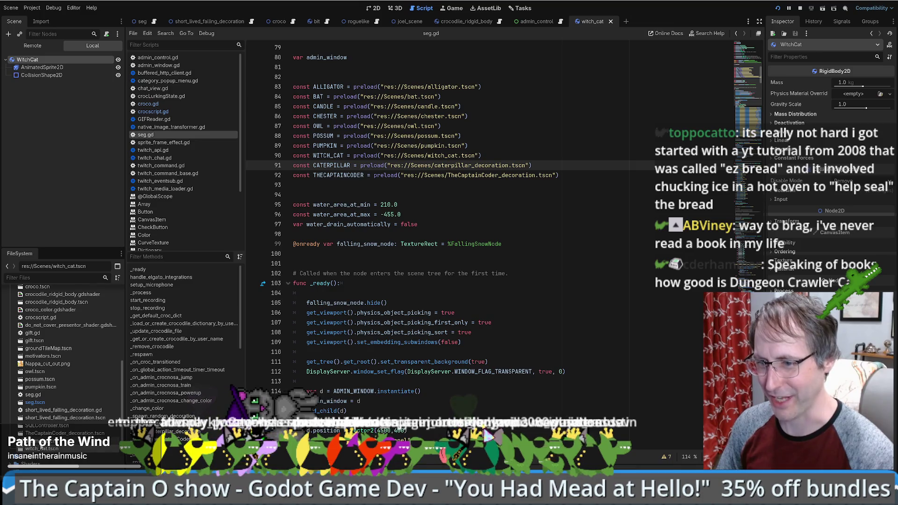
double_click(40, 448)
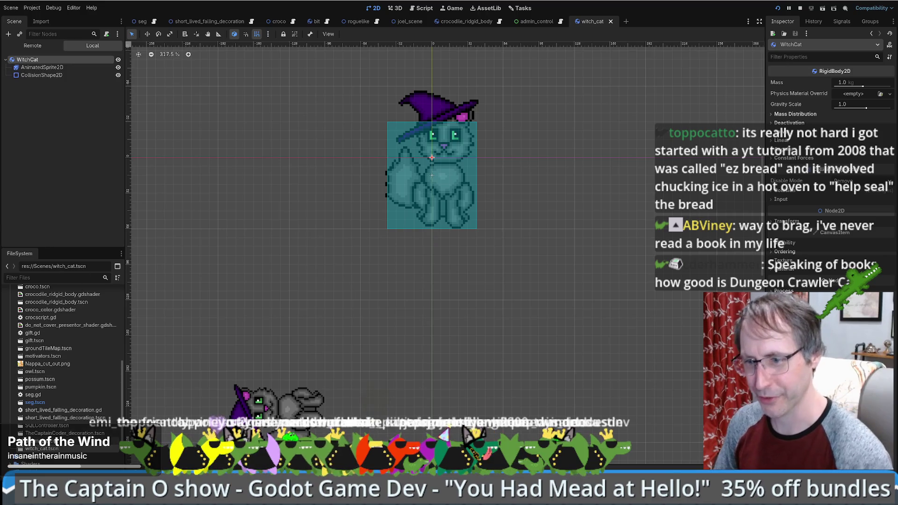
click(61, 434)
right_click(51, 446)
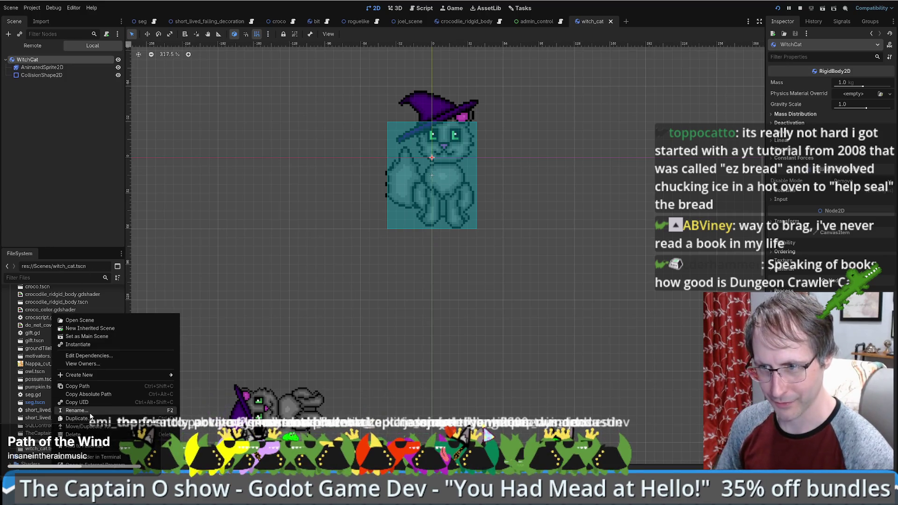
Duplicate witch_cat.tscn as chick_decoration.tscn in Scenes and open the new scene
click(91, 416)
right_click(64, 418)
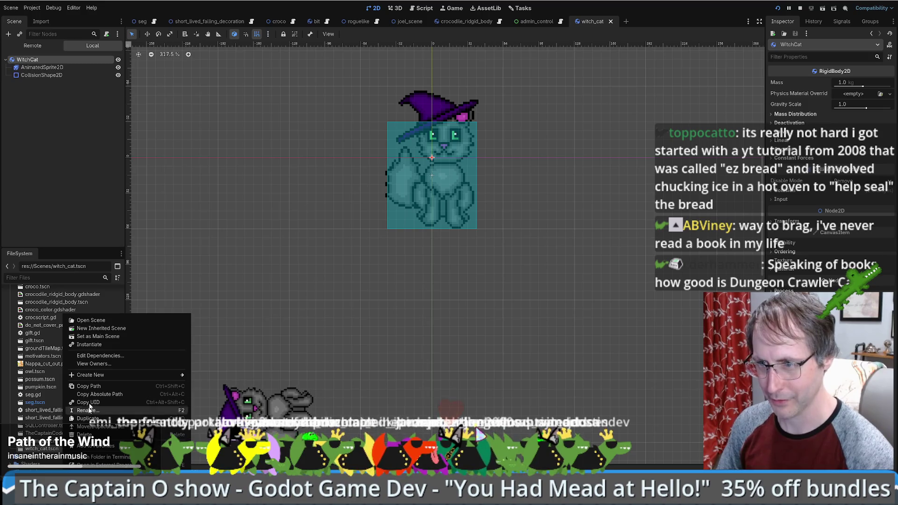
click(88, 418)
text(chick)
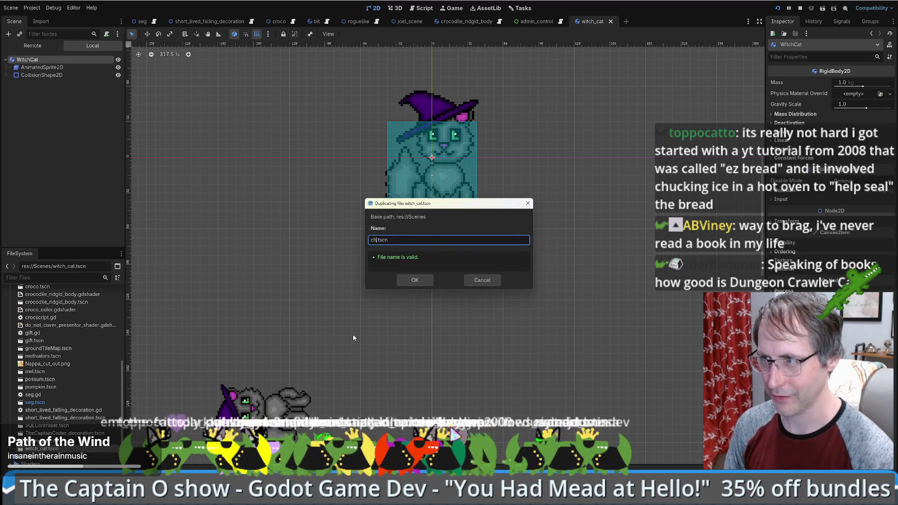
text(_d)
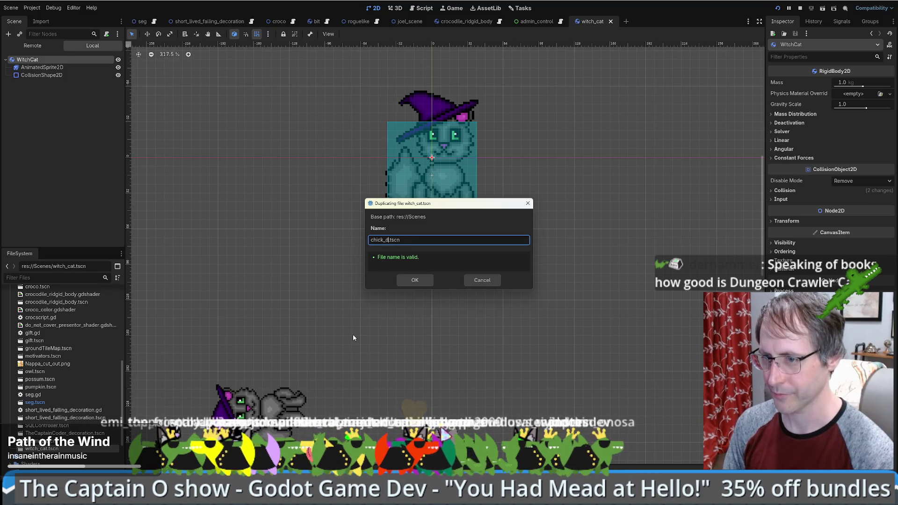
text(ecoration)
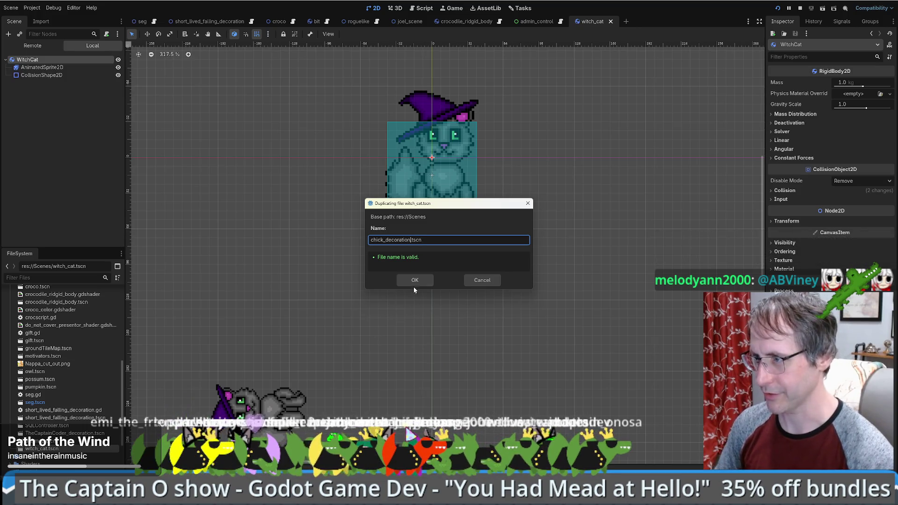
click(416, 282)
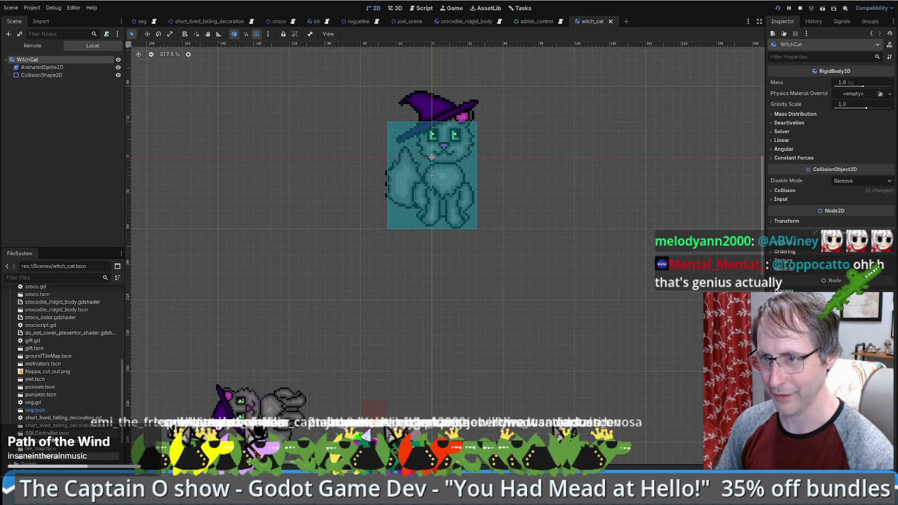
double_click(46, 326)
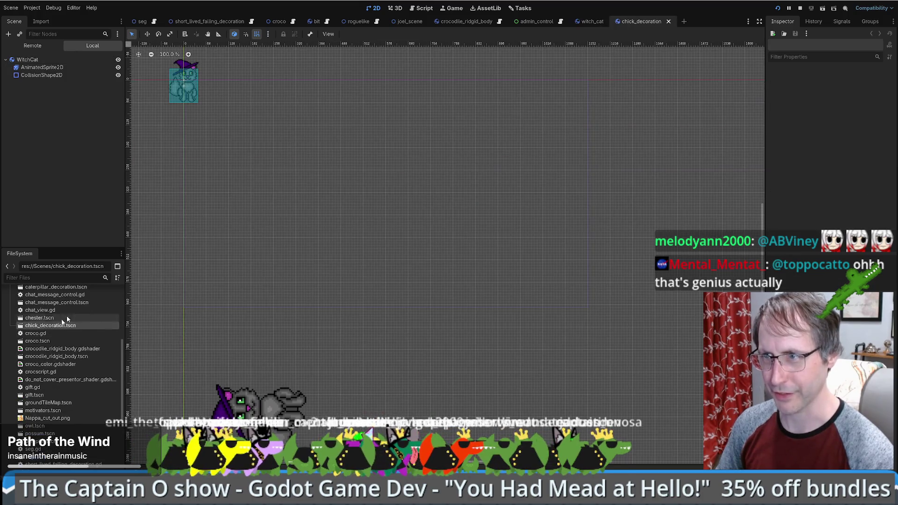
Rename the root node from WitchCat to ChickDecoration, then select the AnimatedSprite2D
click(38, 60)
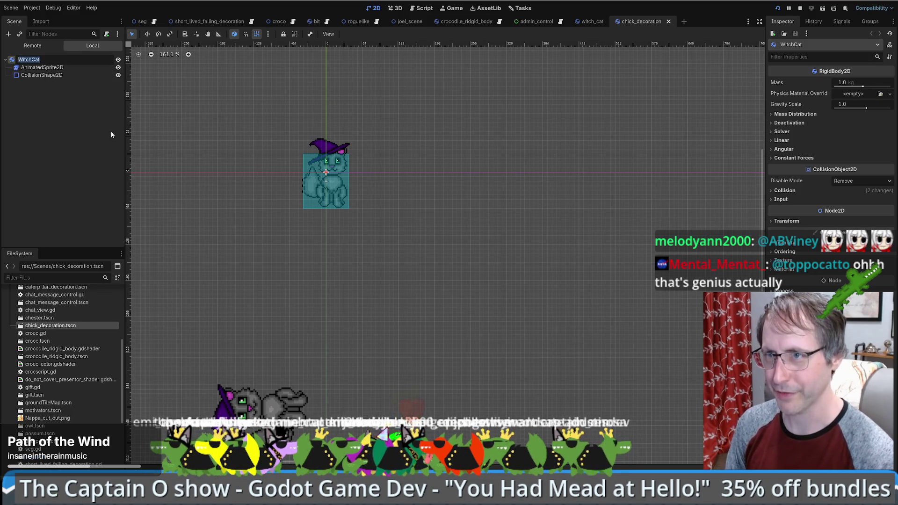
text(Chick)
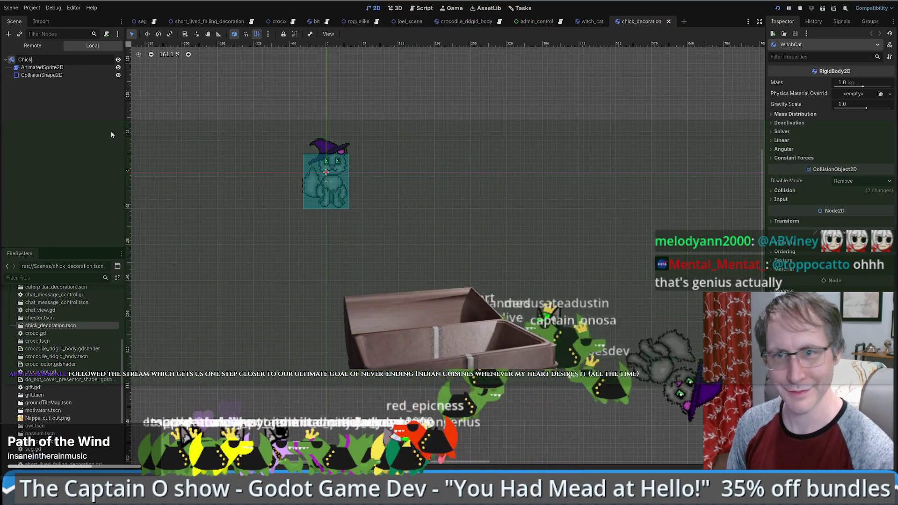
text(De)
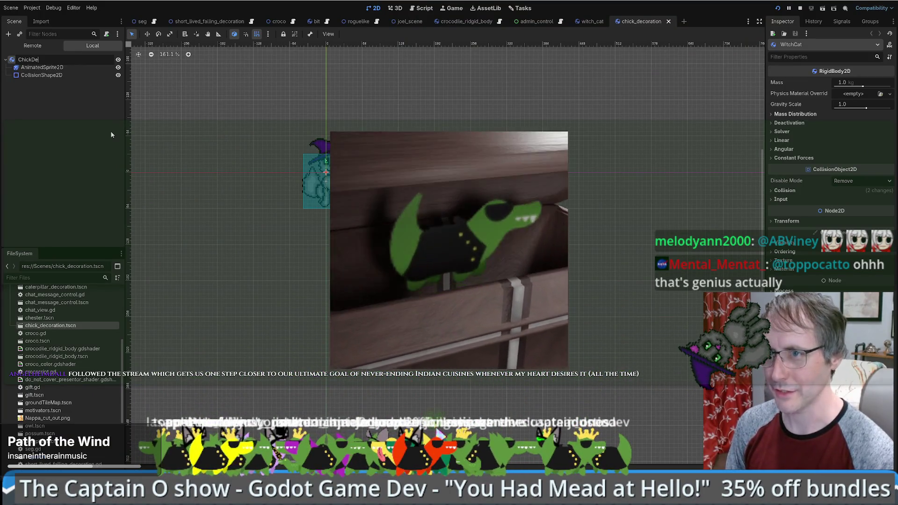
text(coration)
key(Return)
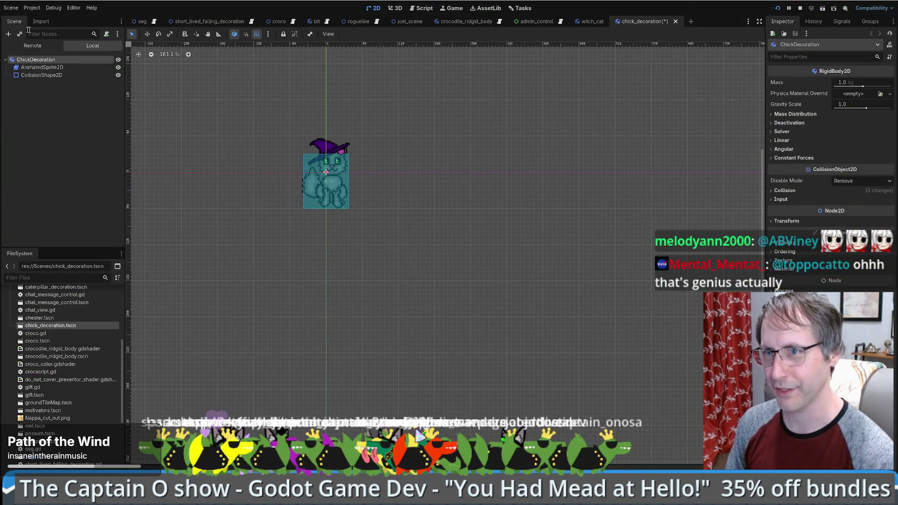
click(43, 67)
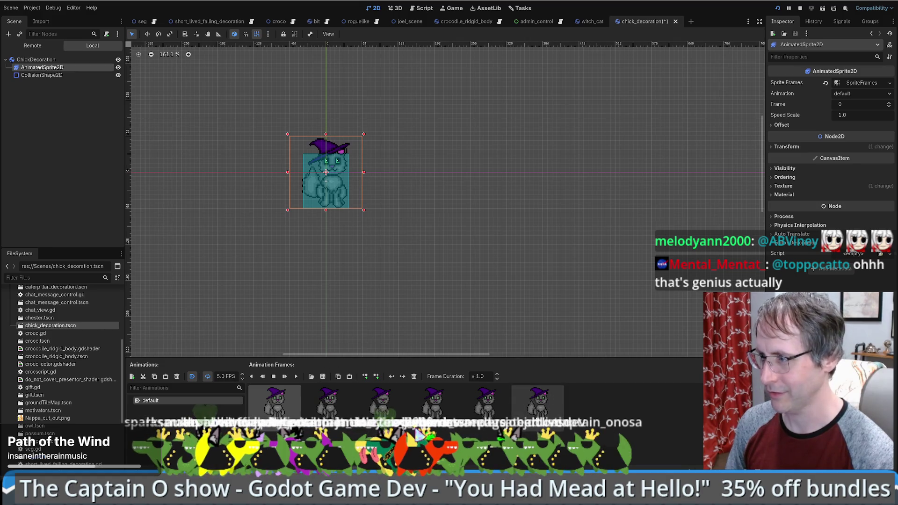
Clear the witch cat Sprite Frames and assign a new empty SpriteFrames resource
shift+click(526, 414)
key(Delete)
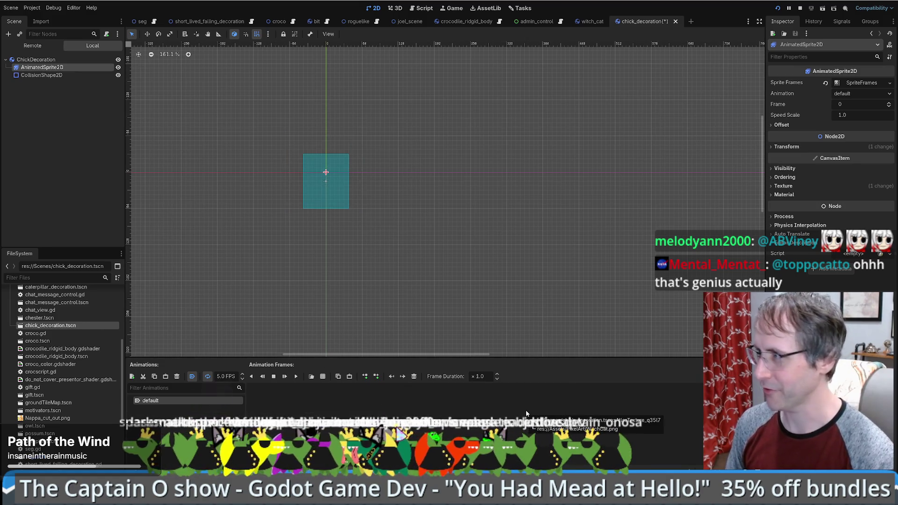
key(ctrl+z)
right_click(860, 83)
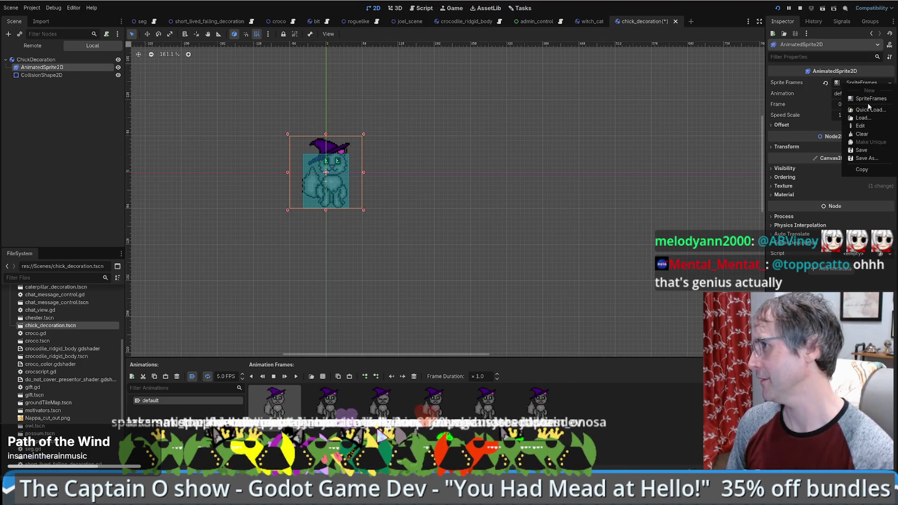
click(825, 236)
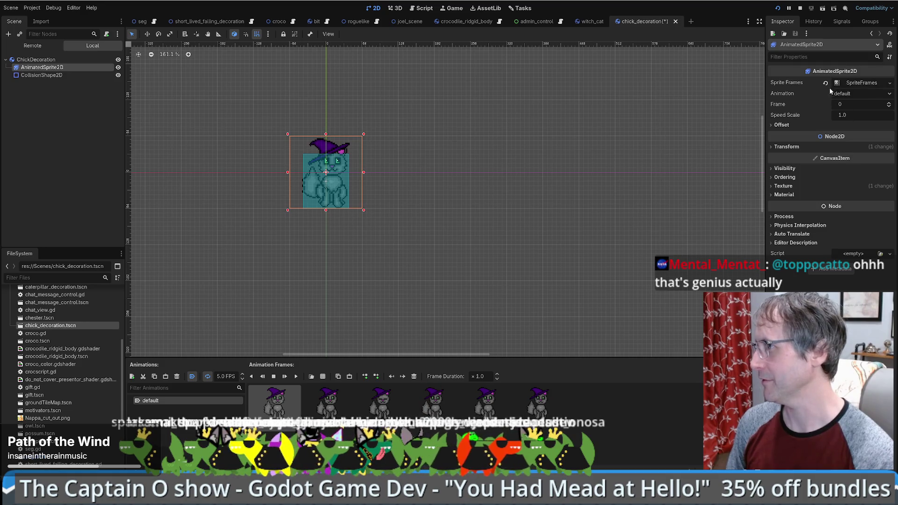
right_click(860, 83)
click(870, 139)
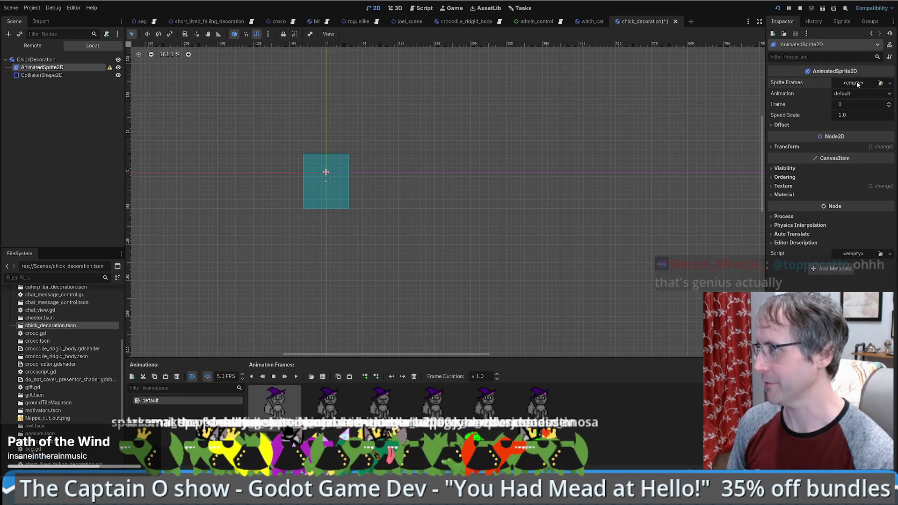
click(866, 83)
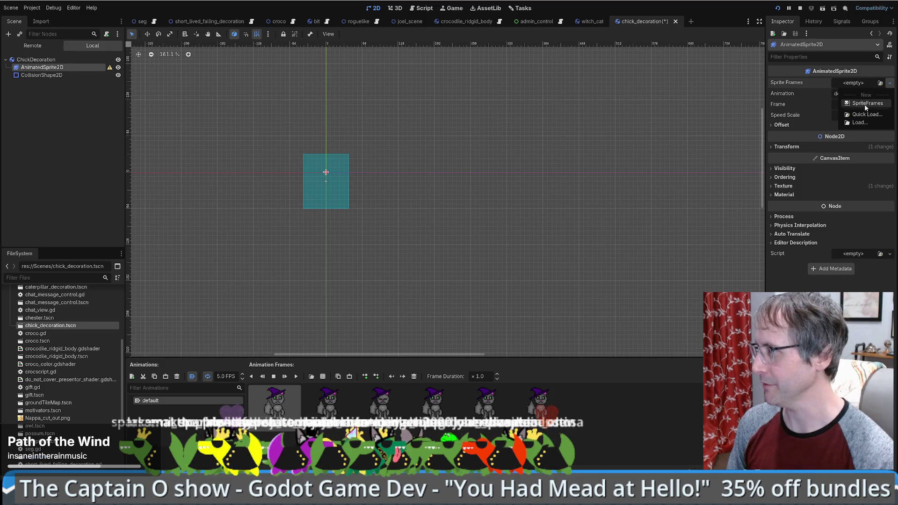
click(864, 103)
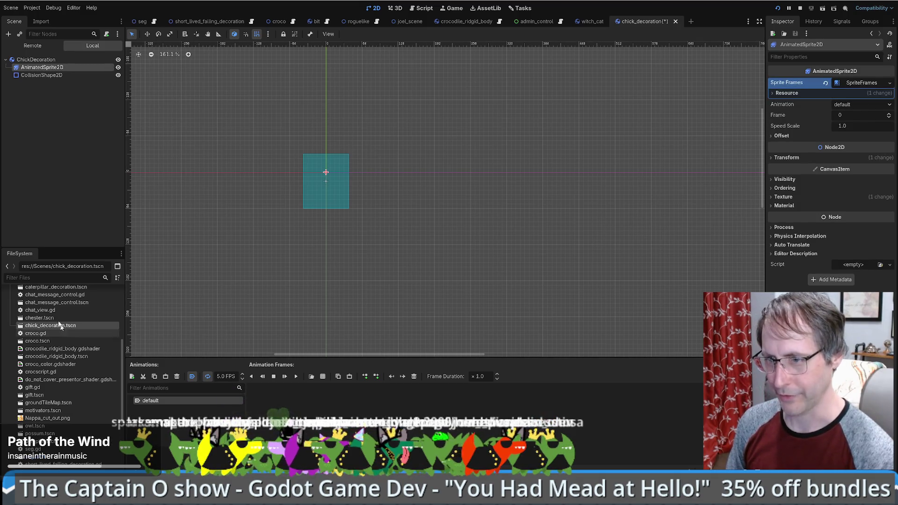
Expand the Assets and PixelArt folders in the FileSystem dock
scroll(61, 325, up, 5)
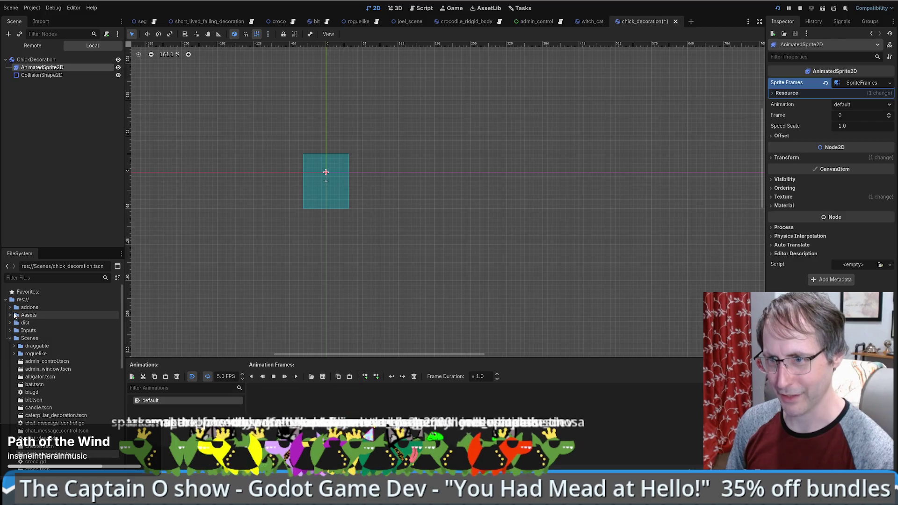
click(10, 315)
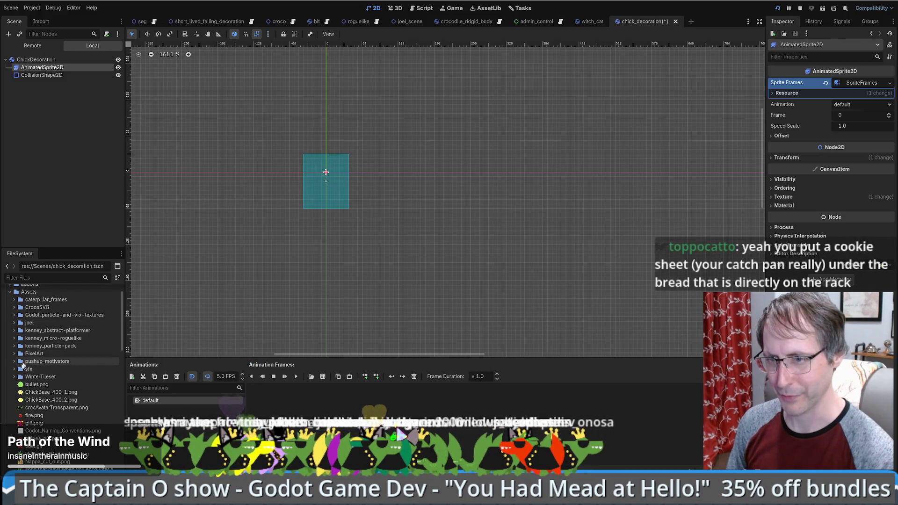
click(14, 376)
scroll(47, 355, down, 1)
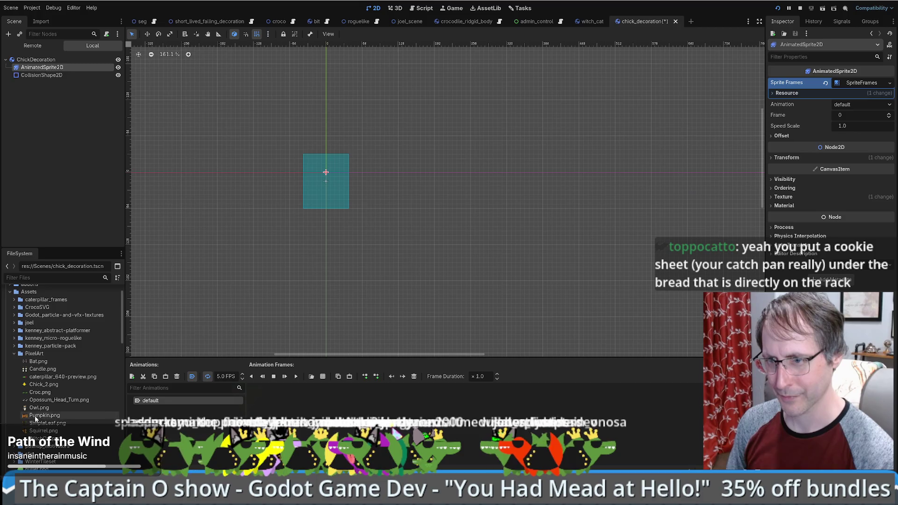
Add Chick_2.png as the sprite frame and fit the collision rectangle over the chick
drag(42, 384, 392, 410)
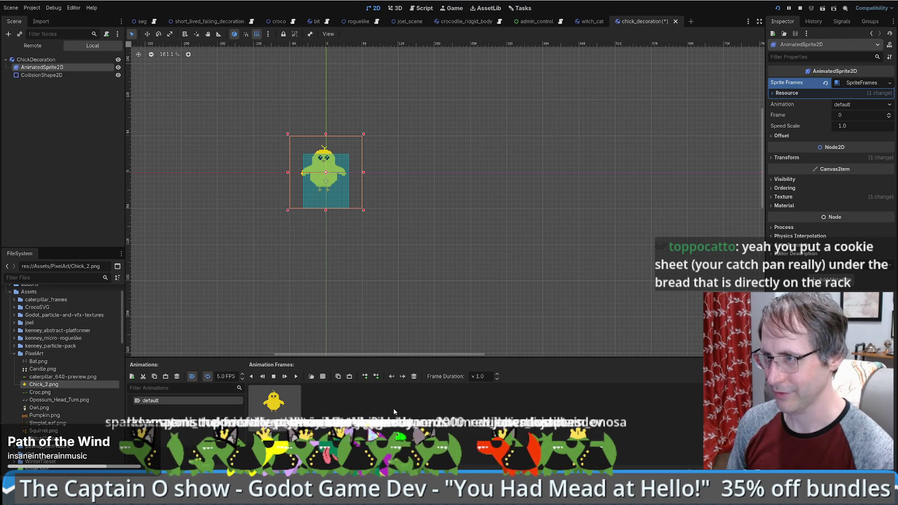
click(41, 75)
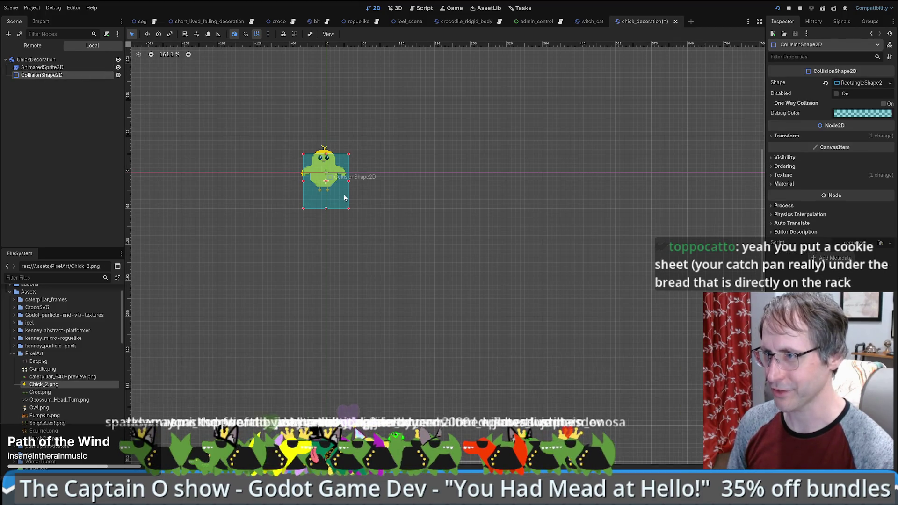
drag(344, 197, 345, 184)
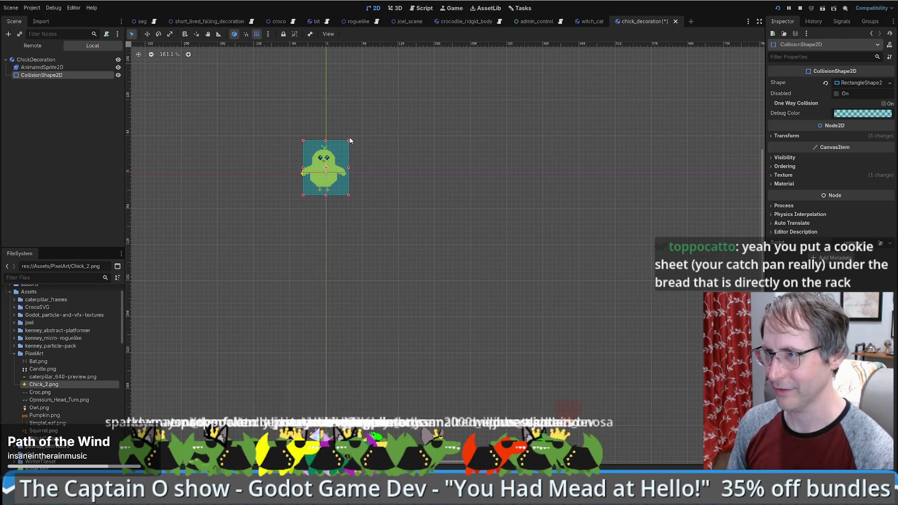
drag(349, 141, 337, 159)
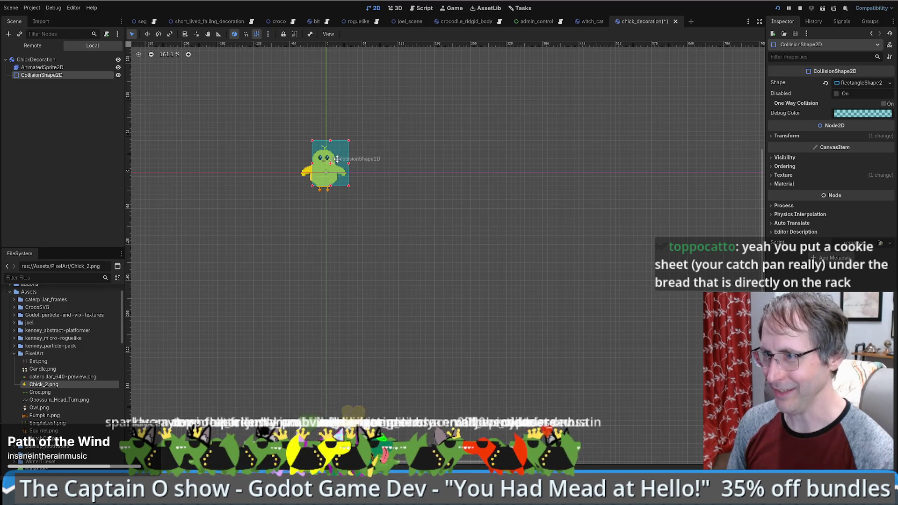
key(ctrl+z)
key(ctrl+z)
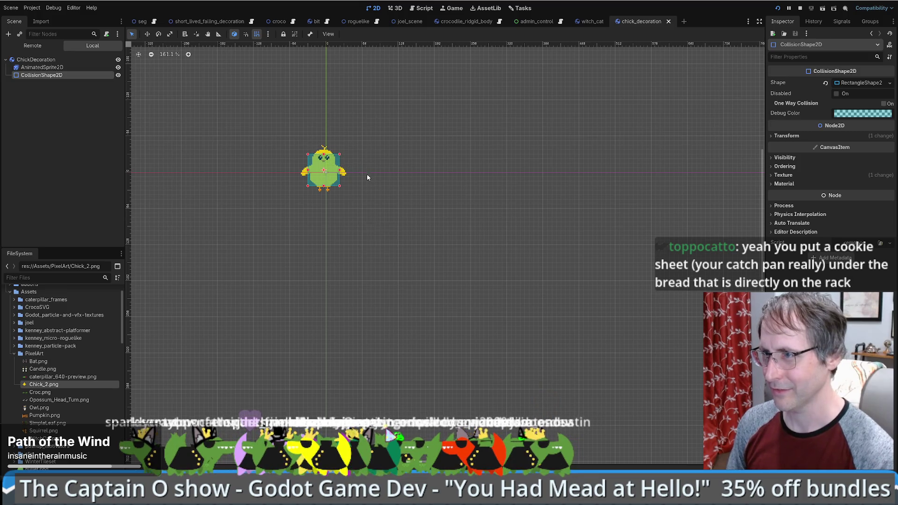
Save the chick_decoration scene and switch to the seg.gd script
click(36, 60)
key(ctrl+s)
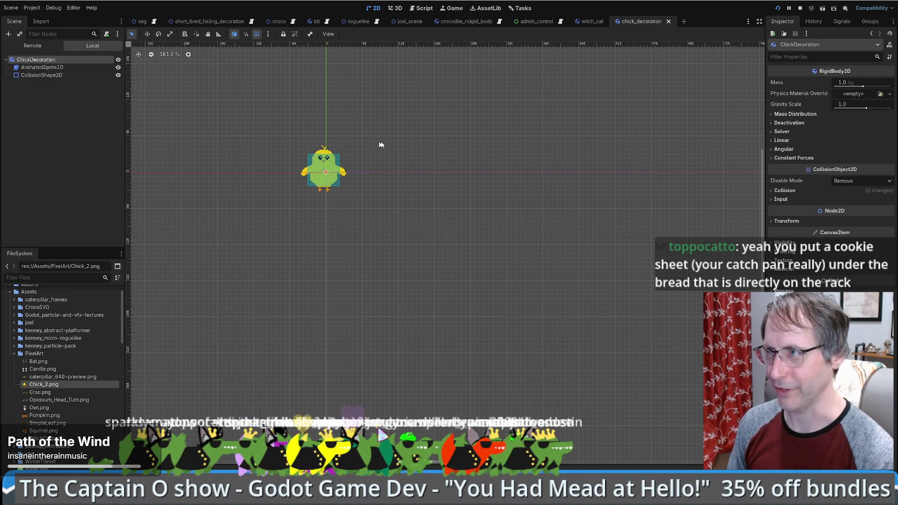
click(413, 9)
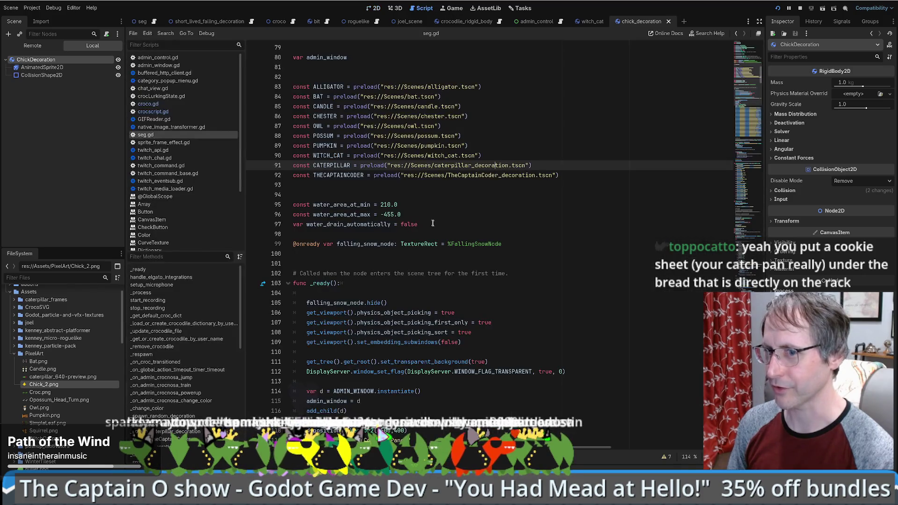
Preload chick_decoration.tscn at line 93 of seg.gd as the CHICK_DECORATION constant
scroll(33, 397, down, 10)
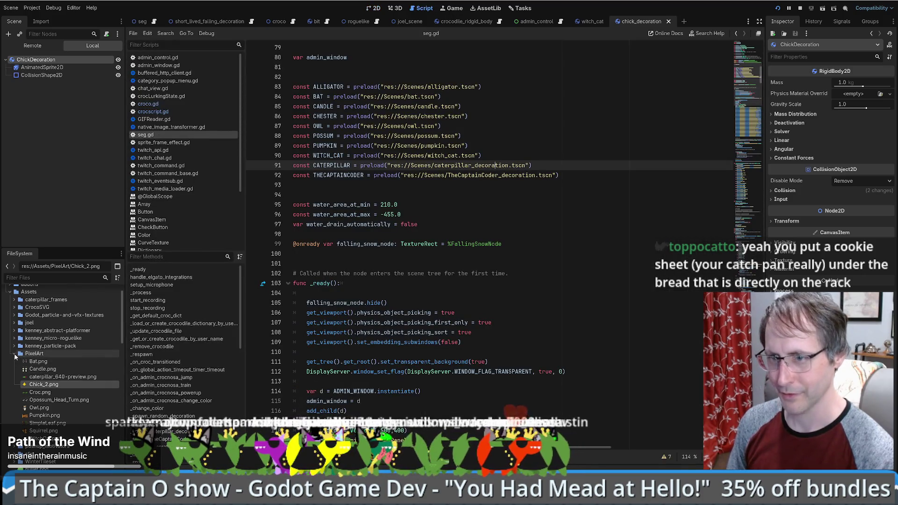
scroll(46, 398, down, 3)
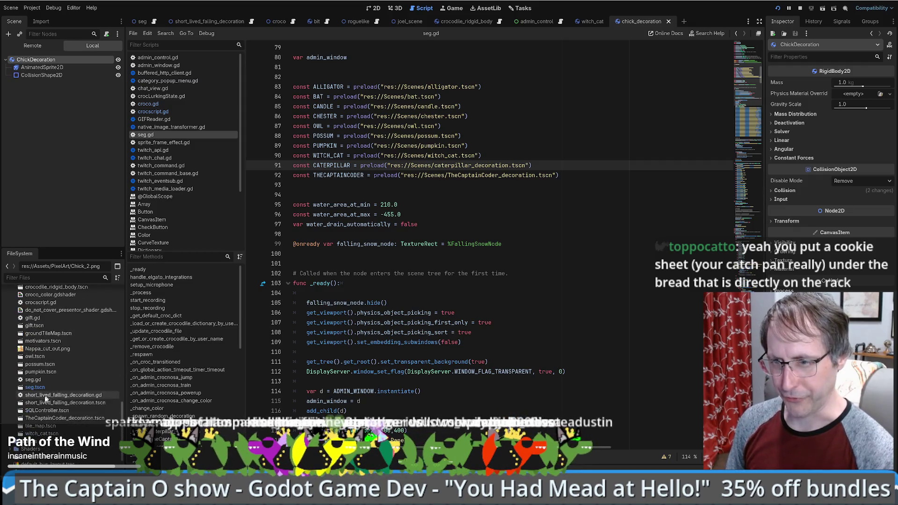
scroll(44, 398, up, 6)
click(40, 341)
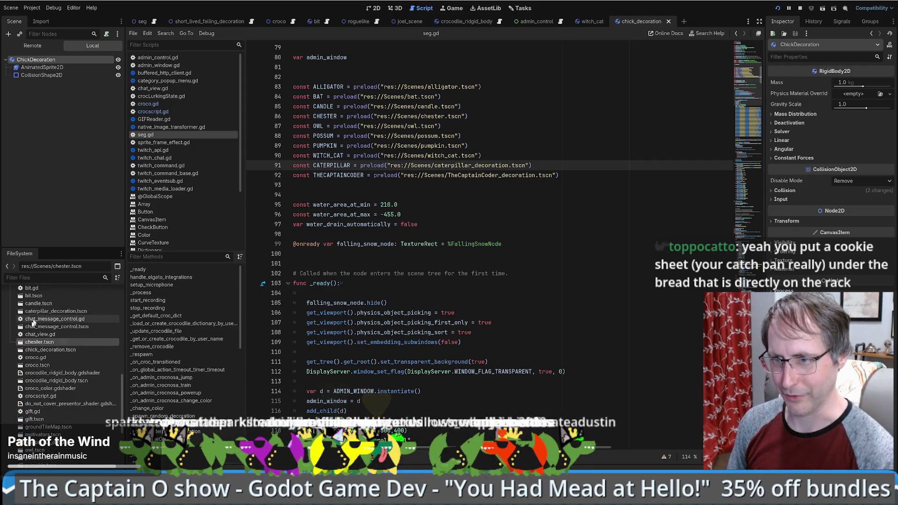
click(42, 319)
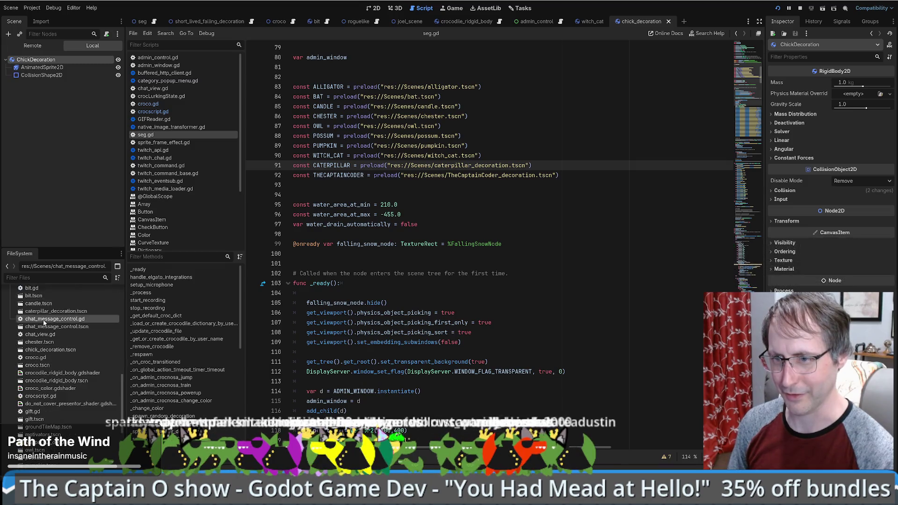
mouse_move(47, 350)
mouse_down()
mouse_move(122, 346)
mouse_move(468, 195)
mouse_move(424, 191)
mouse_up()
double_click(340, 184)
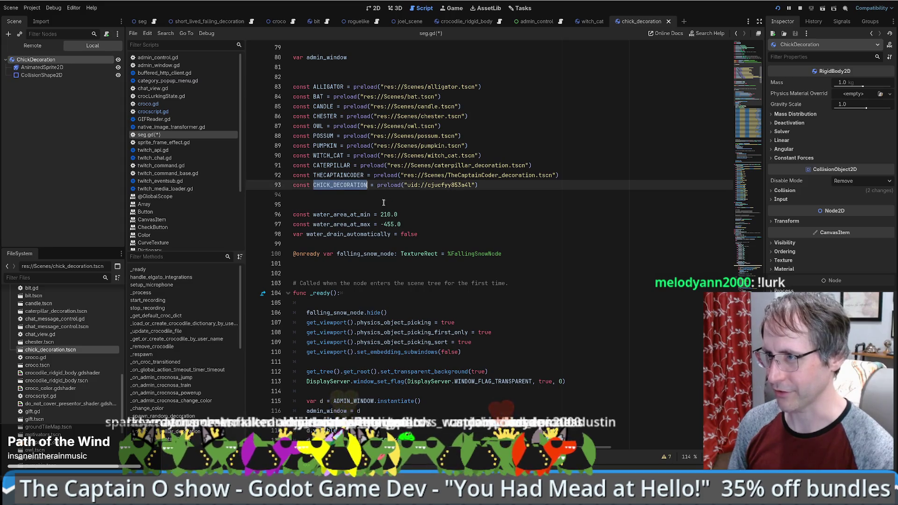
Search seg.gd for WITCH_CAT to reach its use in the random decoration spawner
double_click(355, 175)
key(ctrl+f)
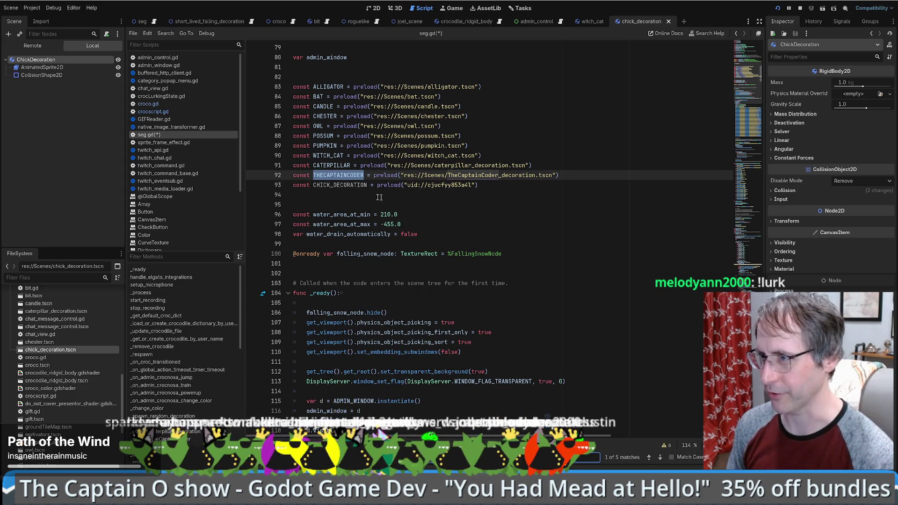
double_click(331, 166)
double_click(328, 155)
key(ctrl+f)
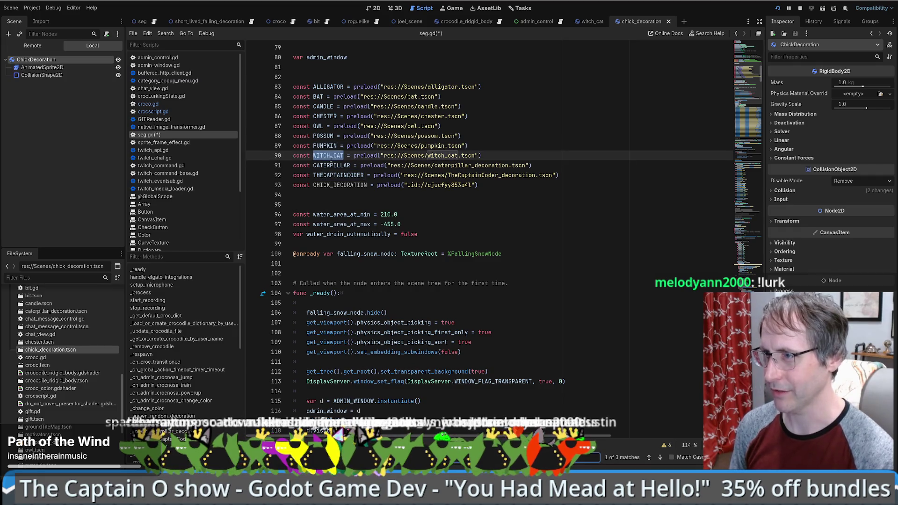
key(Return)
key(Return)
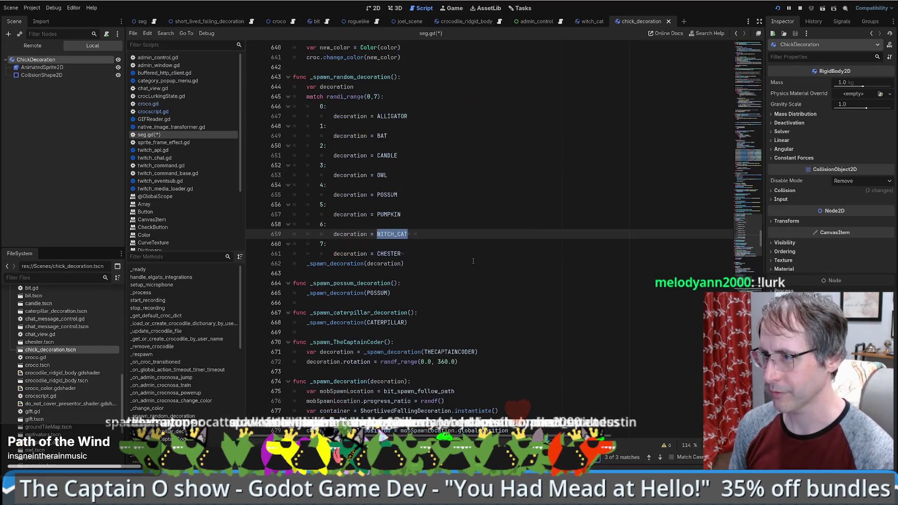
Add case 8: decoration = CHICK_DECORATION after the CHESTER case, then save and run
click(430, 253)
key(Return)
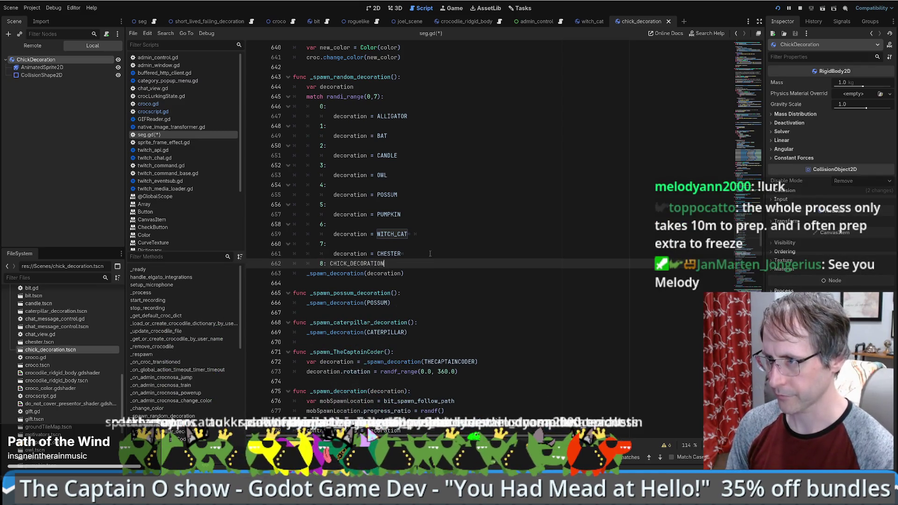
key(Return)
text(d)
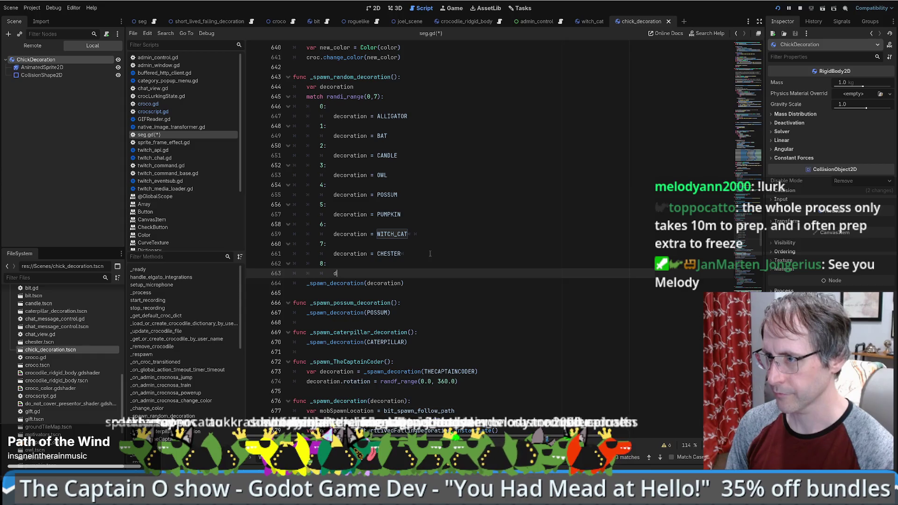
text(ecoration = CHICK_DECORATION)
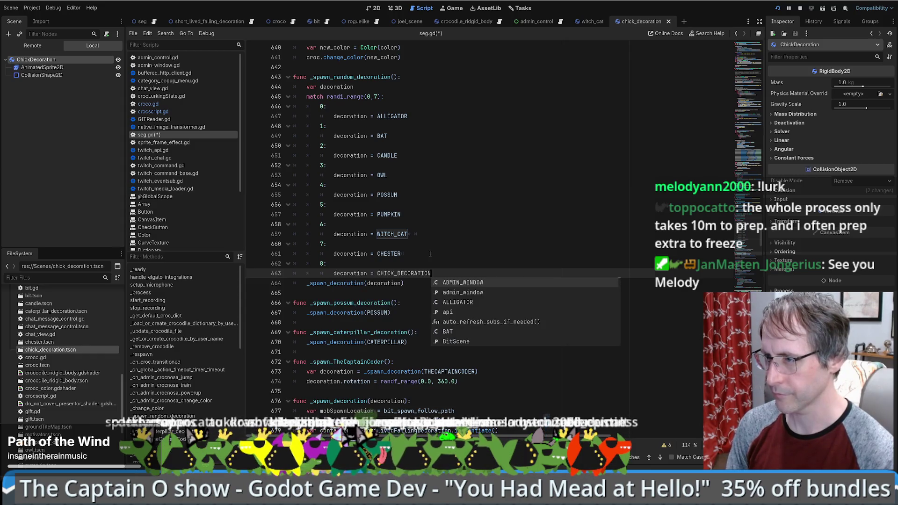
key(F5)
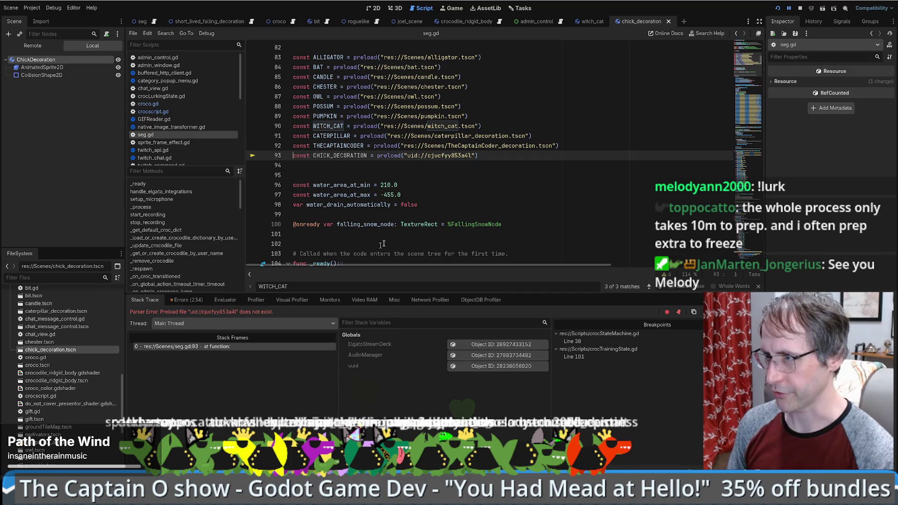
Relaunch the game after the preload parser error, then stop it
click(800, 8)
key(F5)
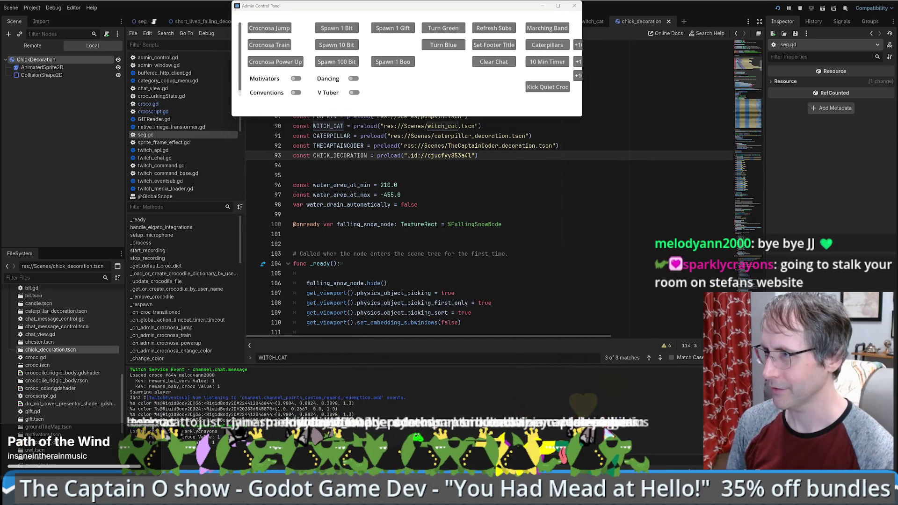
key(alt+Tab)
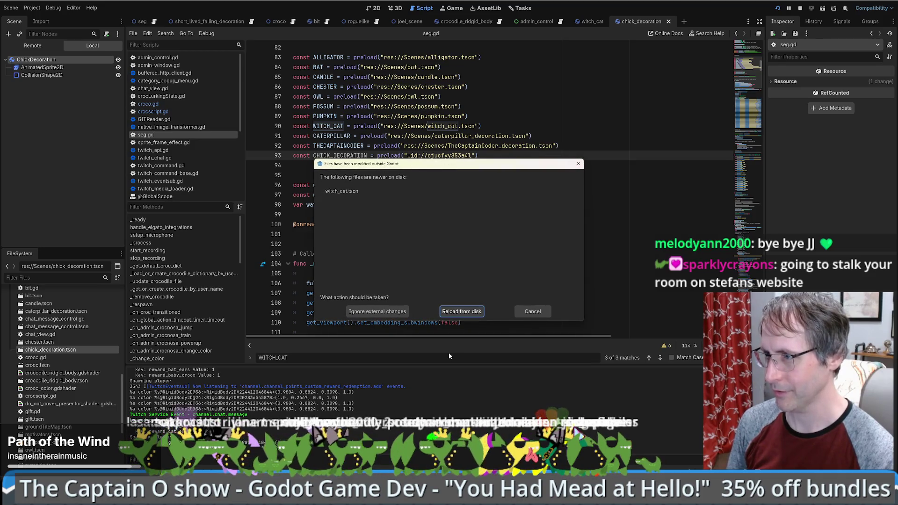
Reload the modified witch_cat.tscn from disk and inspect its animated sprite
click(462, 311)
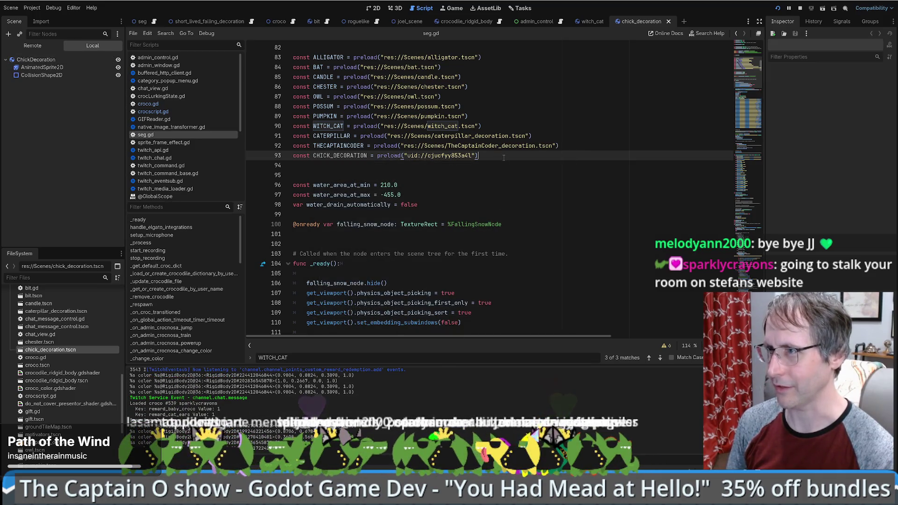
click(588, 22)
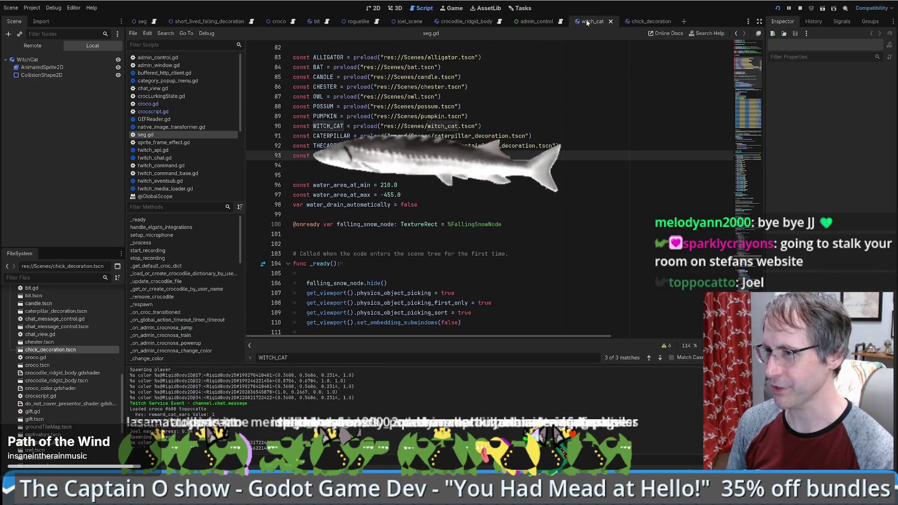
click(373, 8)
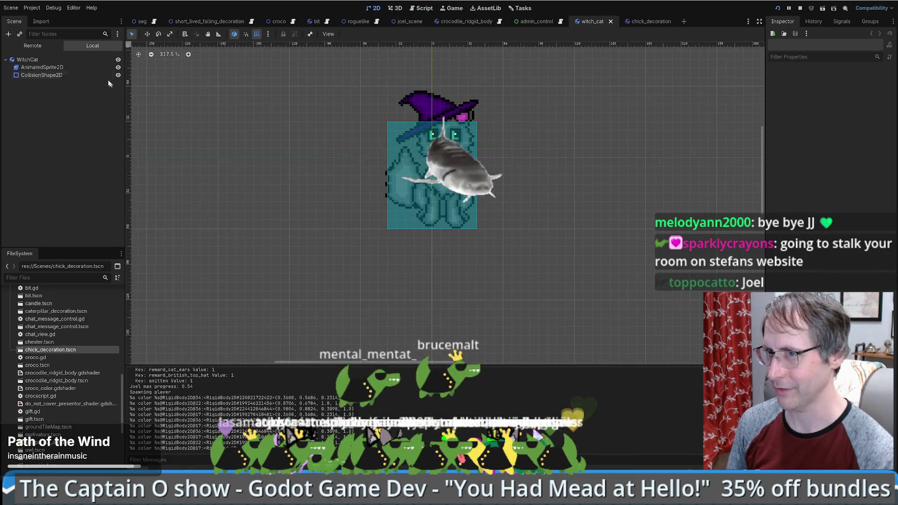
click(42, 67)
Close the witch_cat and admin_control scene tabs and return to seg.gd
click(610, 21)
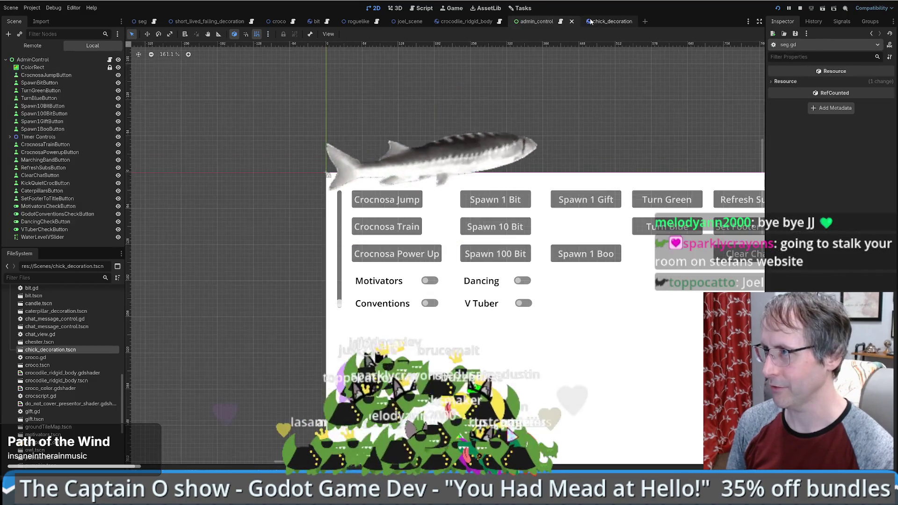
click(527, 23)
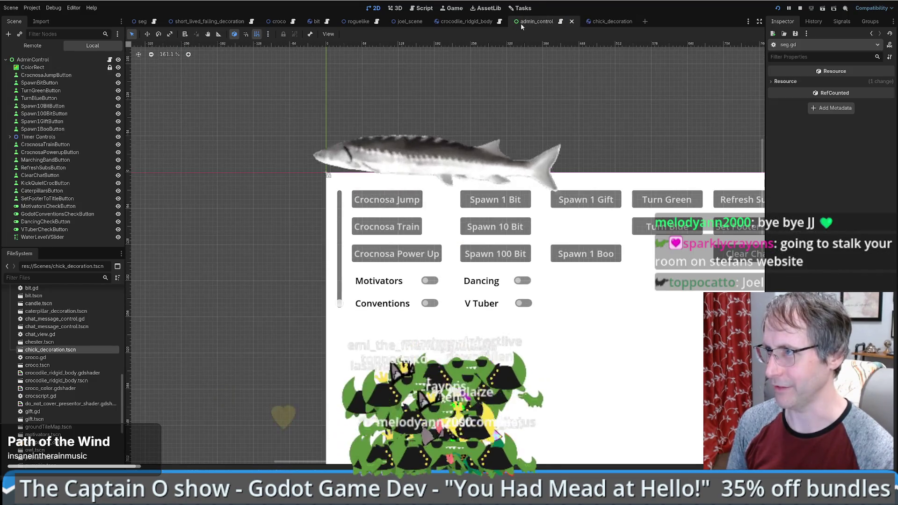
middle_click(520, 22)
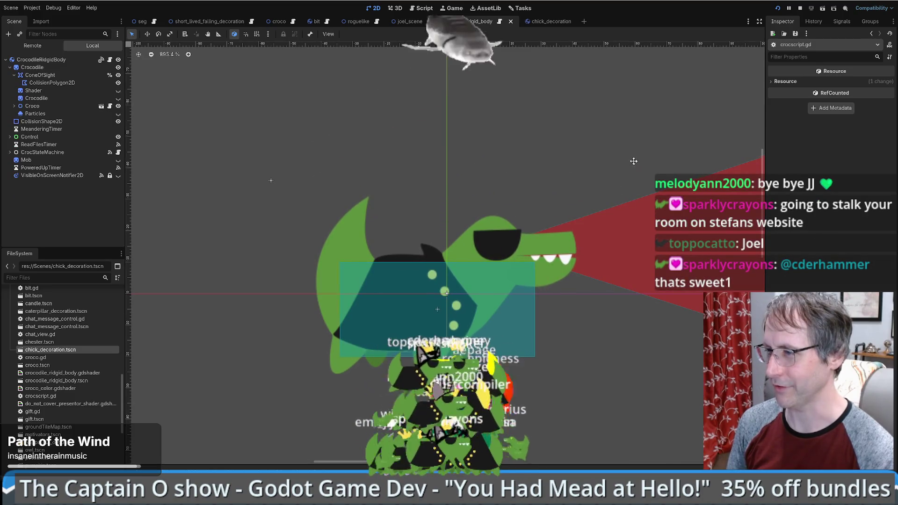
click(393, 8)
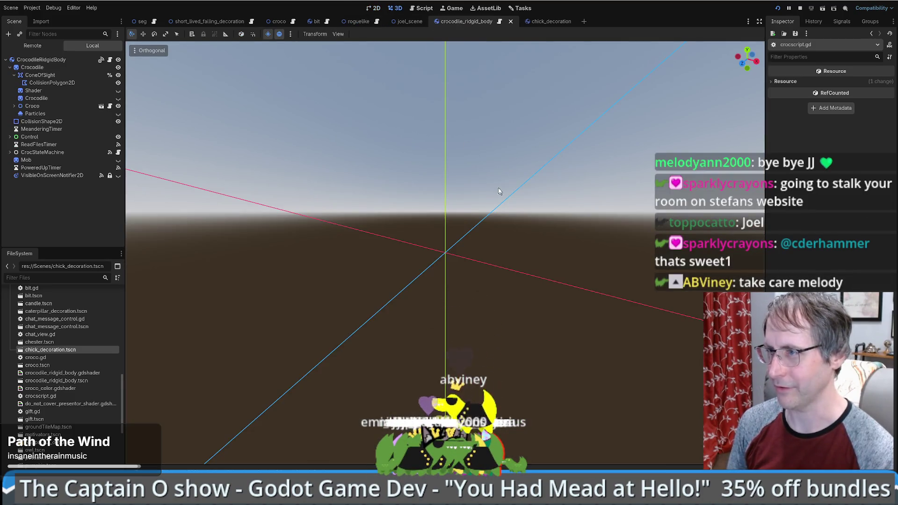
click(422, 8)
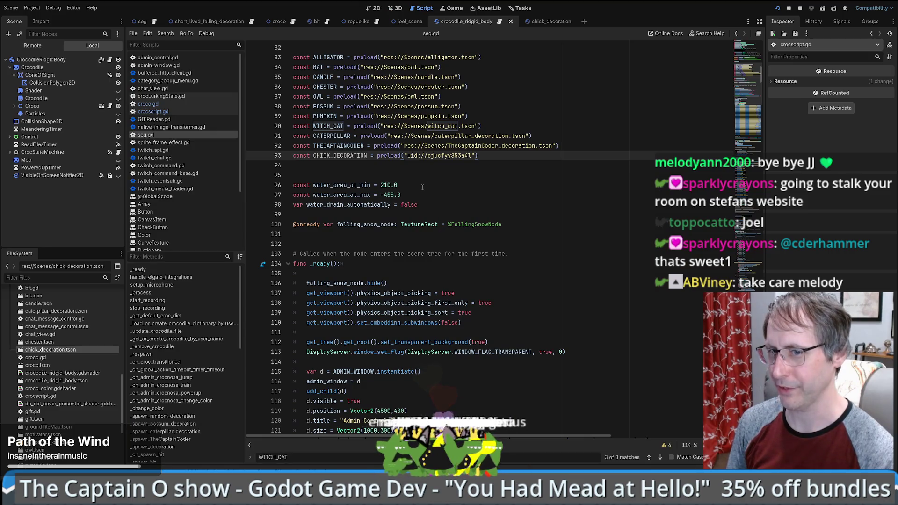
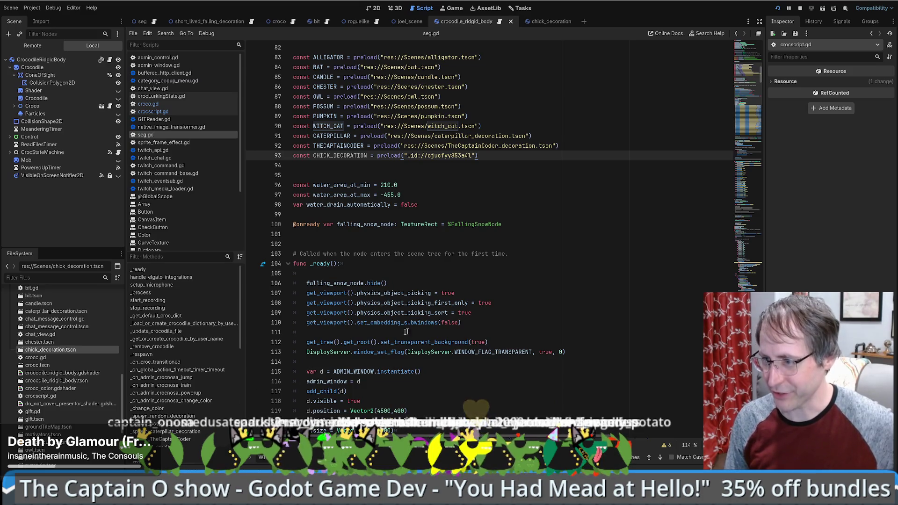
Search all project scripts for 'deadff' with Find in Files
click(561, 313)
key(ctrl+shift+f)
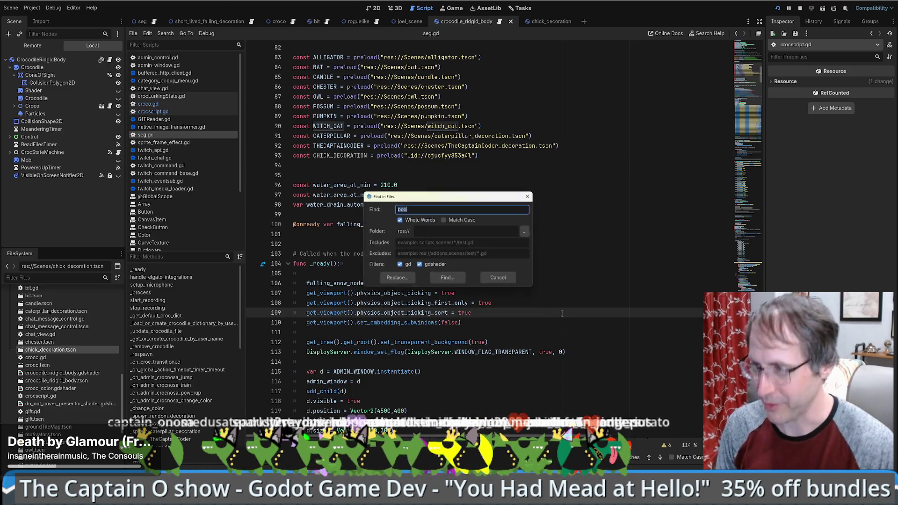
text(deadff)
key(Return)
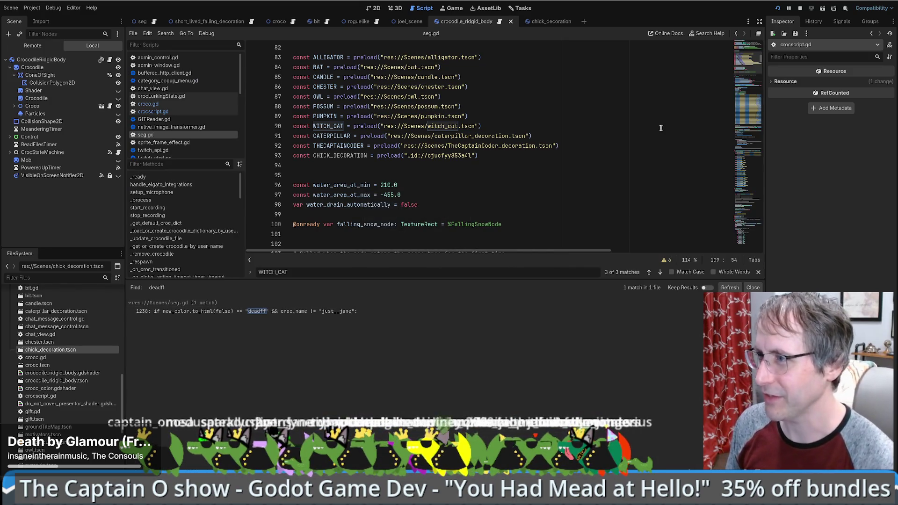
Look through the matches, then switch to the chick_decoration scene
scroll(639, 114, down, 6)
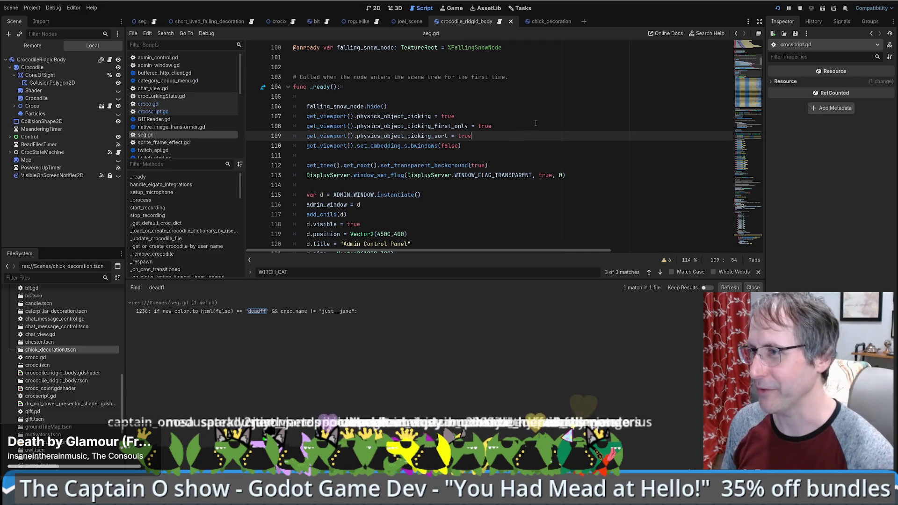
scroll(516, 136, down, 6)
scroll(519, 120, up, 8)
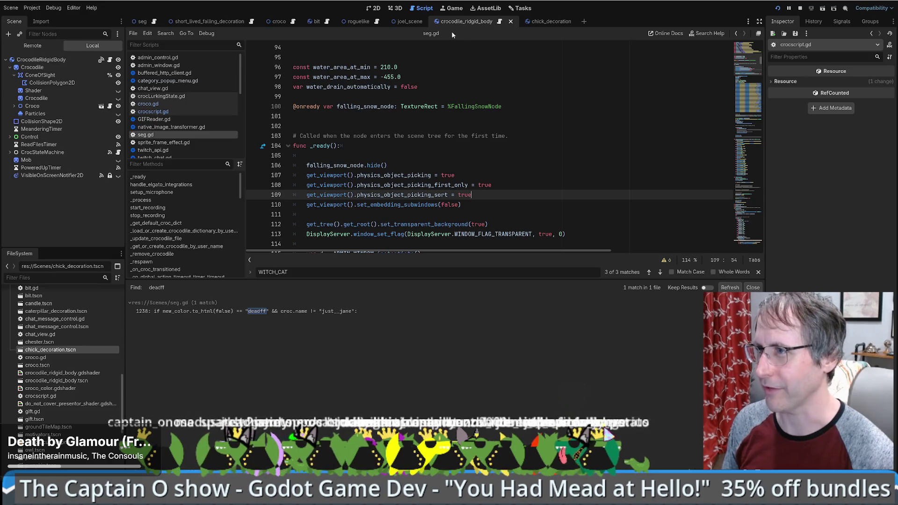
click(543, 21)
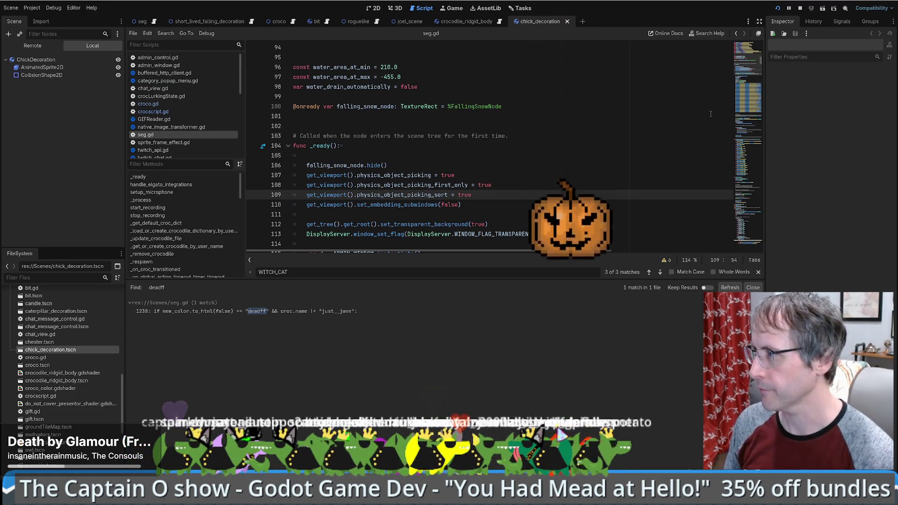
Review the admin button connections in _ready, then go to the _spawn_random_decoration definition
scroll(595, 148, down, 10)
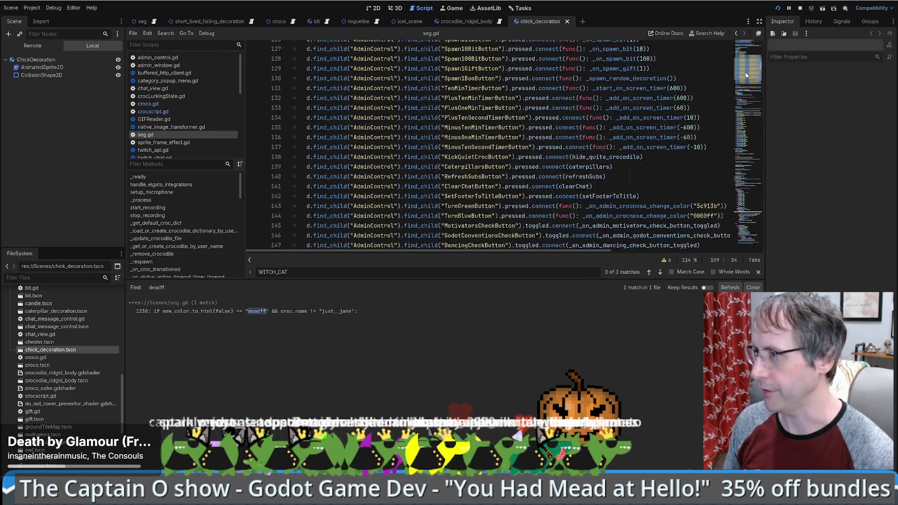
scroll(596, 148, up, 1)
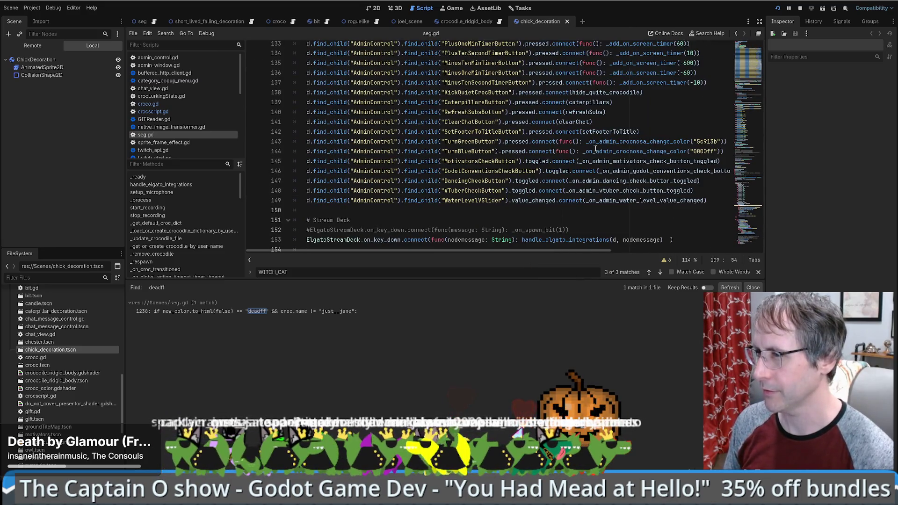
click(479, 201)
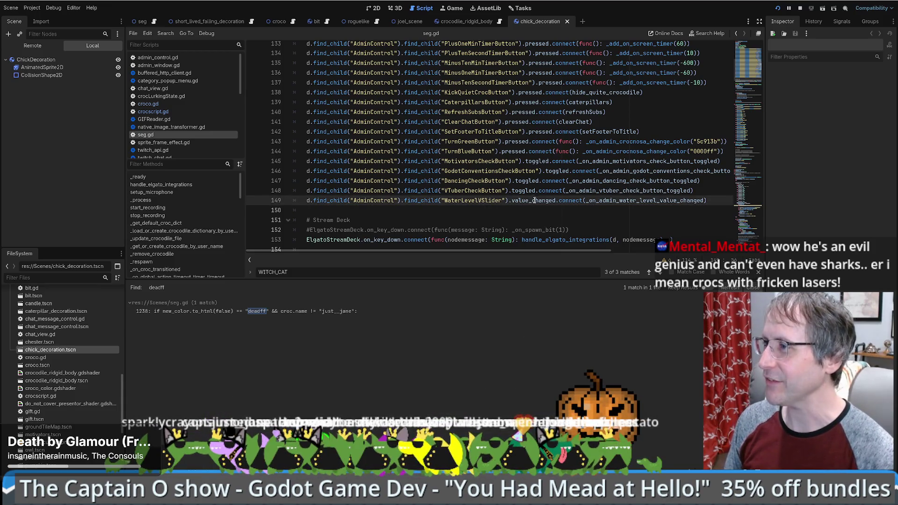
scroll(538, 205, down, 1)
scroll(538, 205, up, 1)
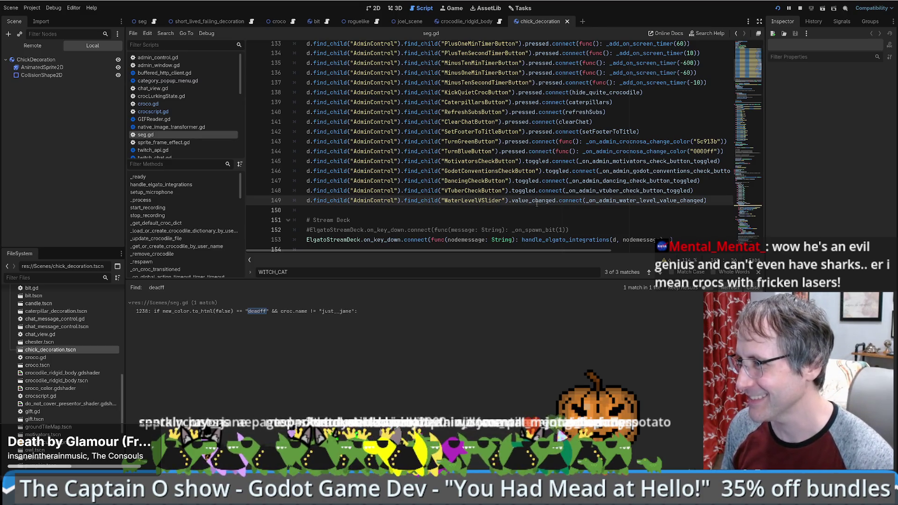
scroll(537, 204, up, 4)
scroll(551, 188, up, 1)
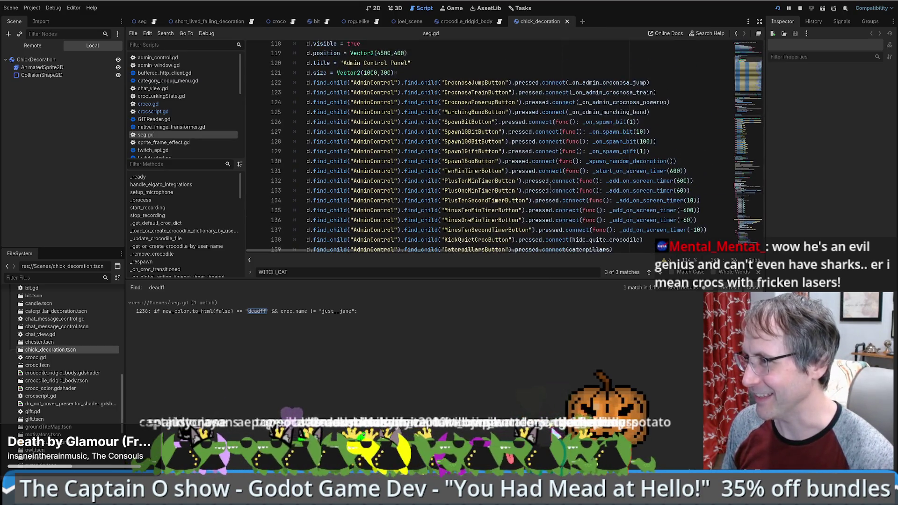
click(544, 186)
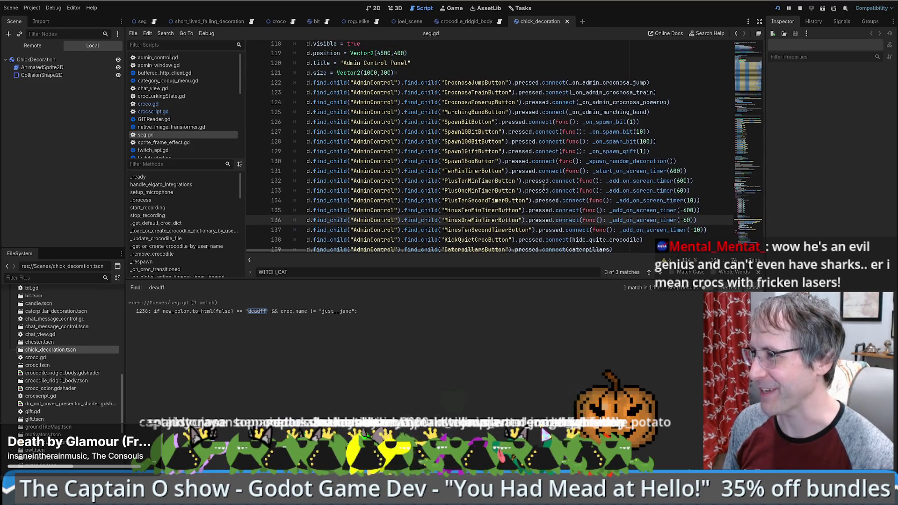
scroll(544, 186, up, 2)
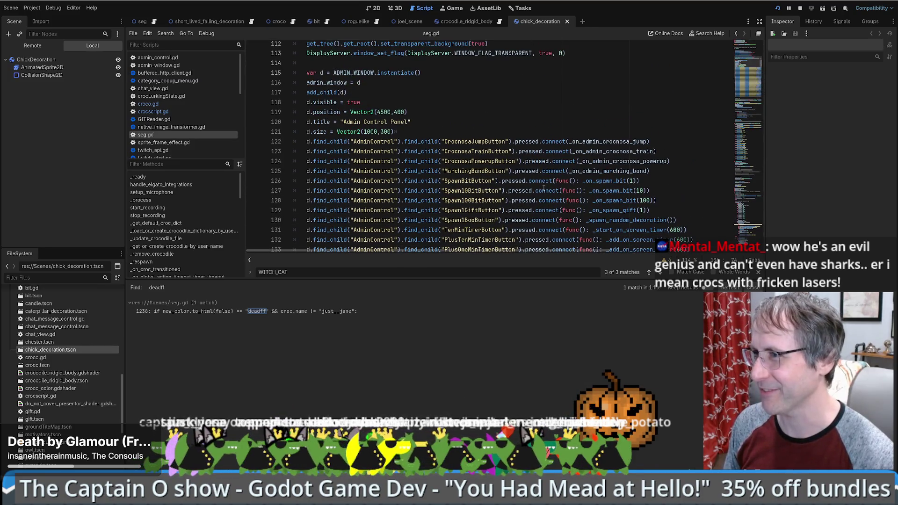
scroll(544, 189, down, 5)
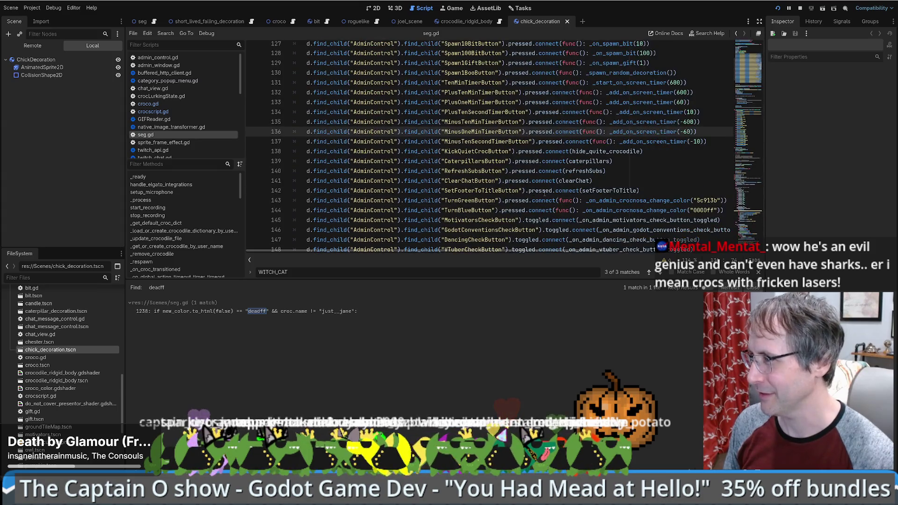
scroll(617, 166, up, 2)
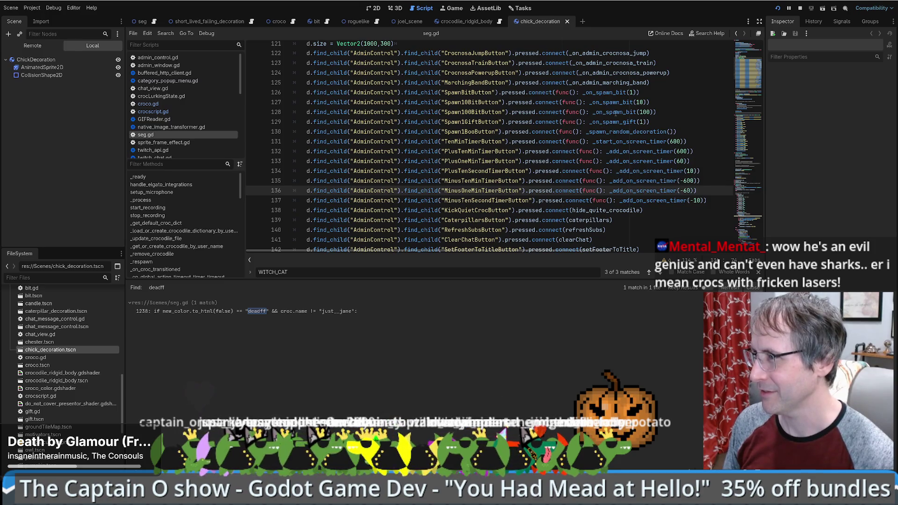
ctrl+click(626, 132)
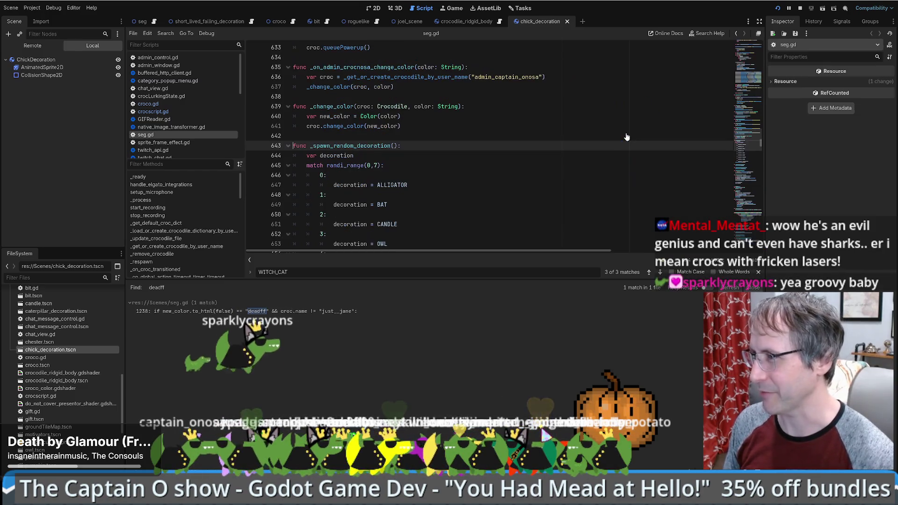
Change randi_range(0,7) to randi_range(0,8) in _spawn_random_decoration
click(379, 165)
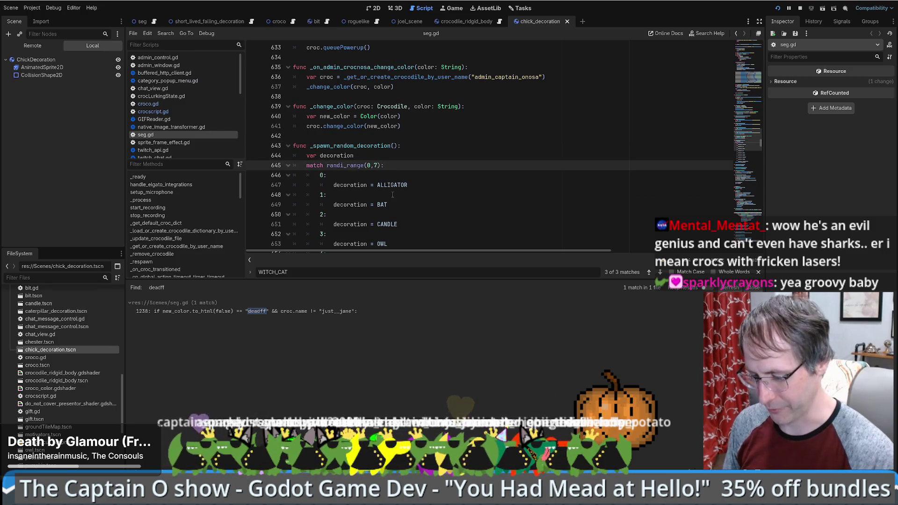
key(BackSpace)
text(8)
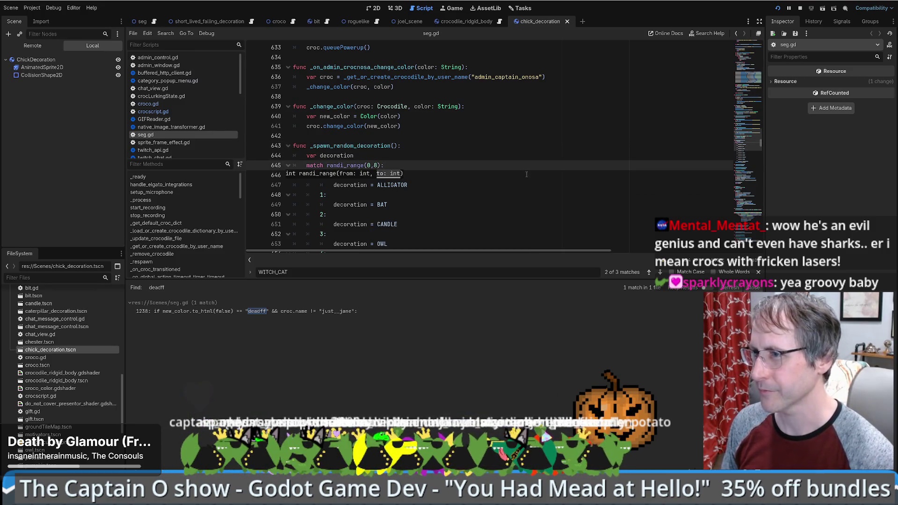
scroll(526, 174, down, 5)
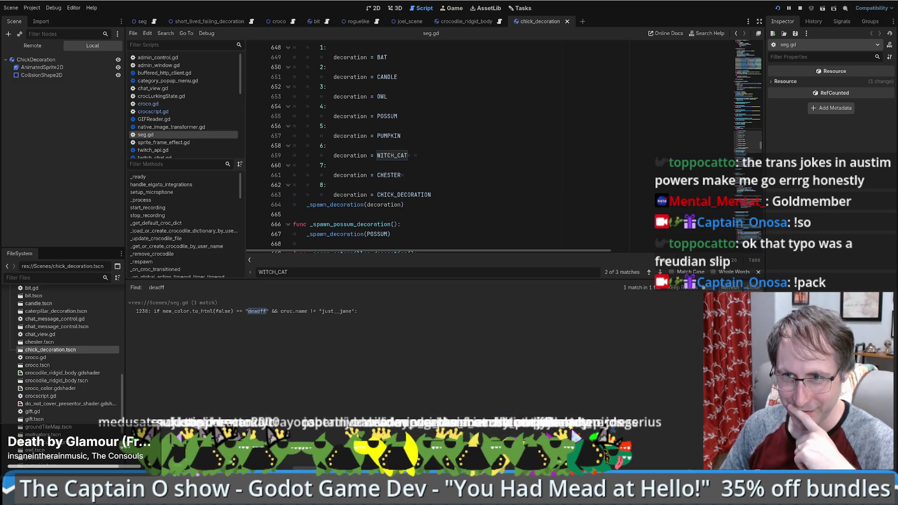
Add an 8: case assigning CHICK_DECORATION after the 6: case, then return to the seg scene
click(501, 143)
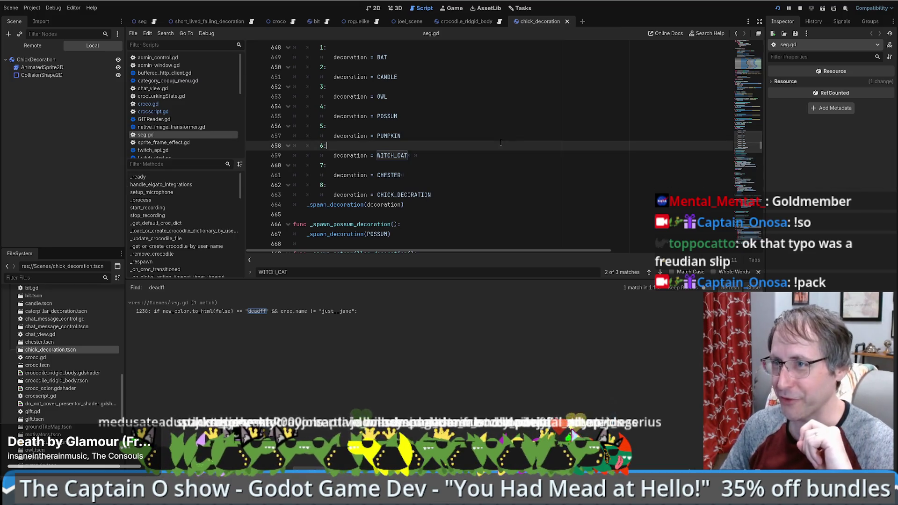
click(142, 21)
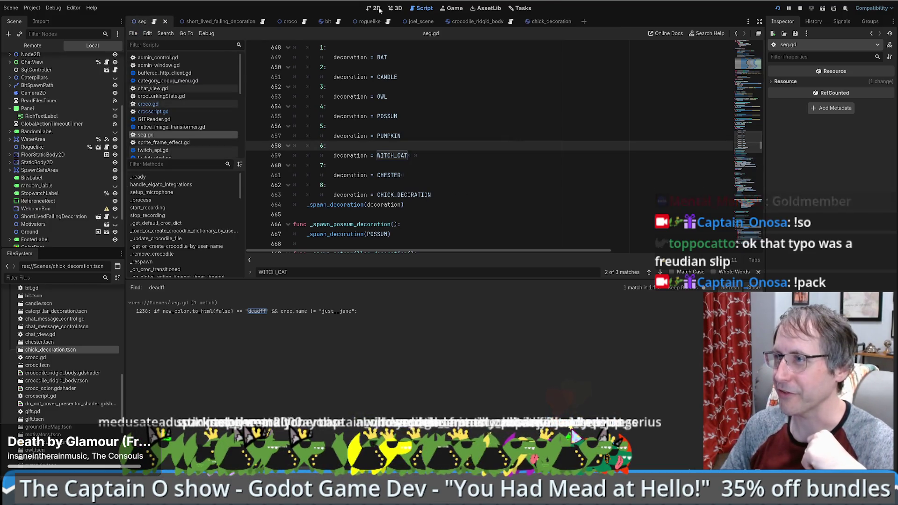
View the croco scene's crocodile in the 2D editor, then bring the browser forward
click(377, 8)
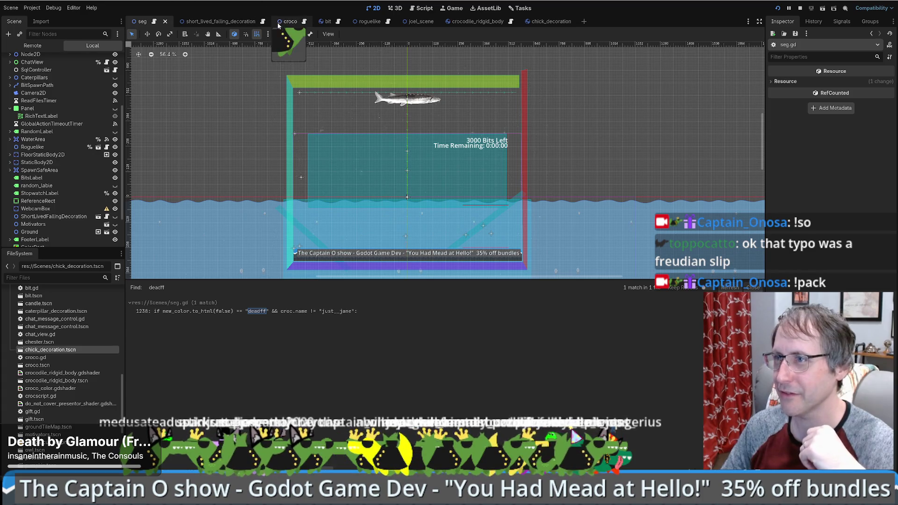
click(279, 23)
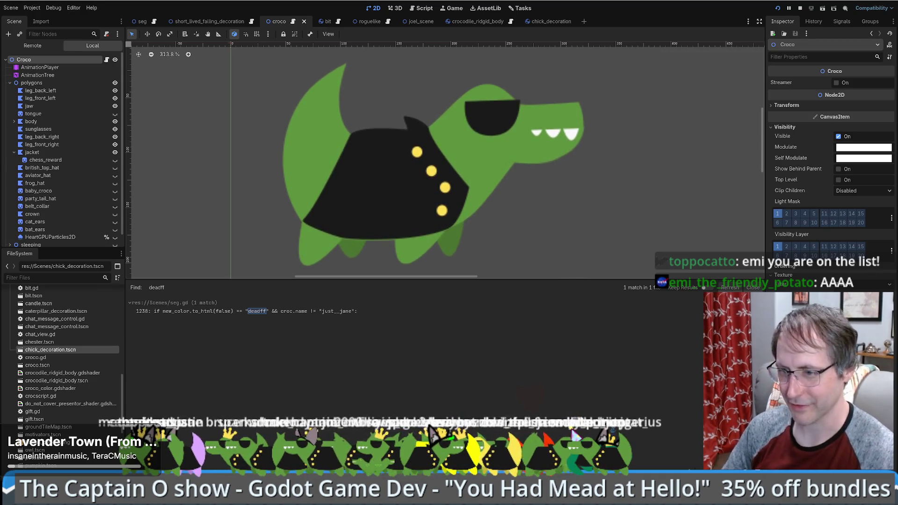
key(alt+Tab)
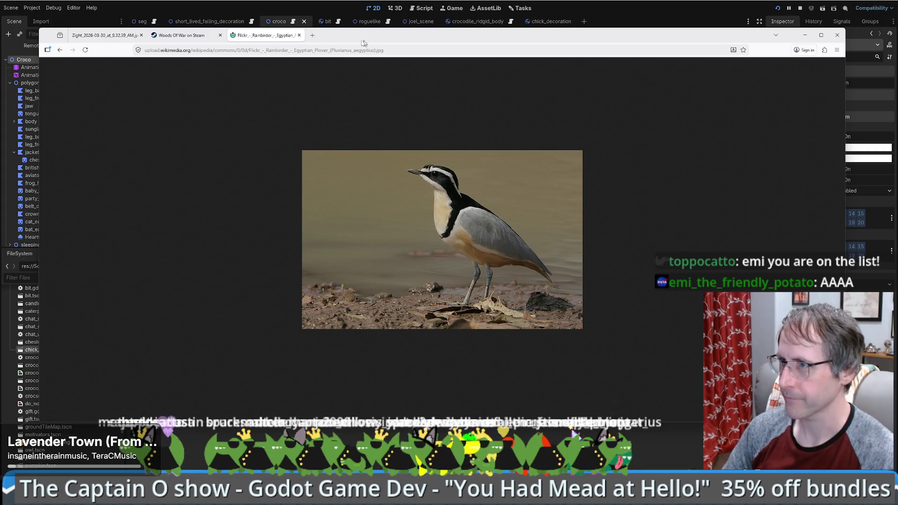
Load the Extinction Day Steam store page in a new tab and scroll through it
click(312, 35)
text(https://store.steampowered.com/app/2682380/Extinction_Day/)
key(Return)
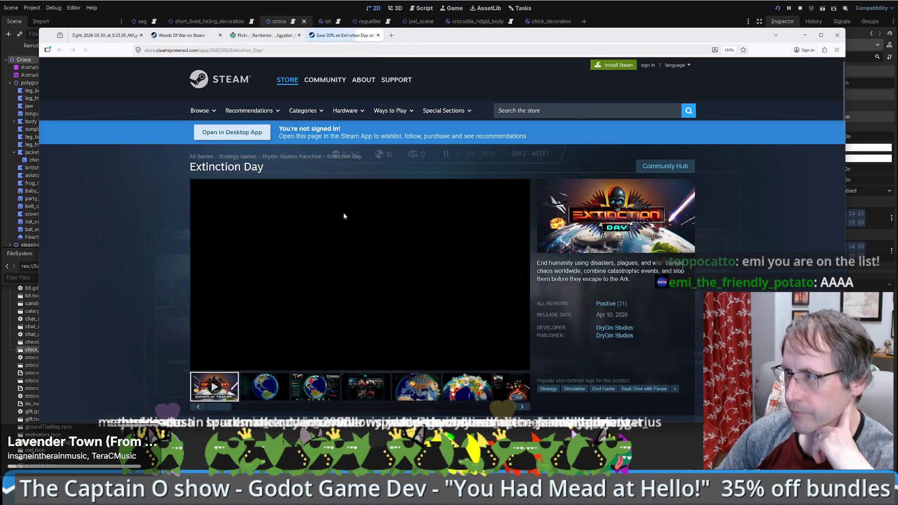
scroll(440, 252, down, 3)
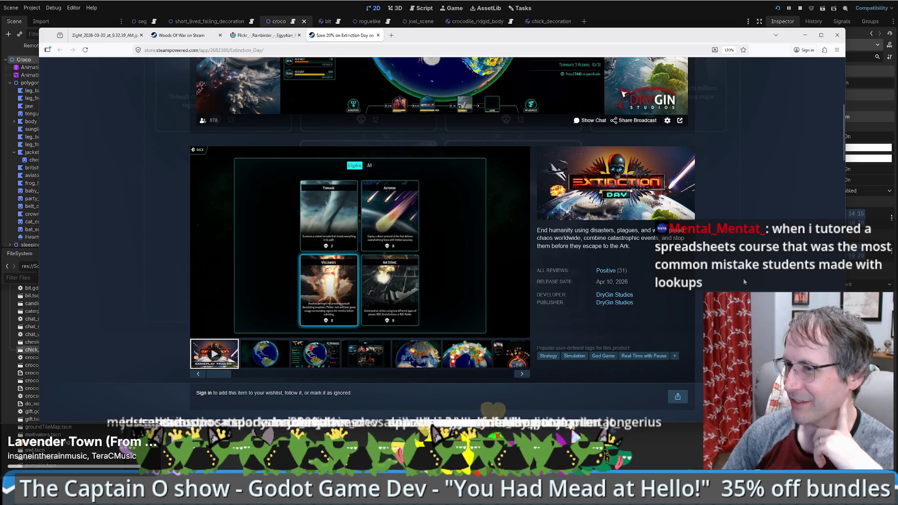
scroll(724, 272, down, 1)
scroll(723, 268, down, 1)
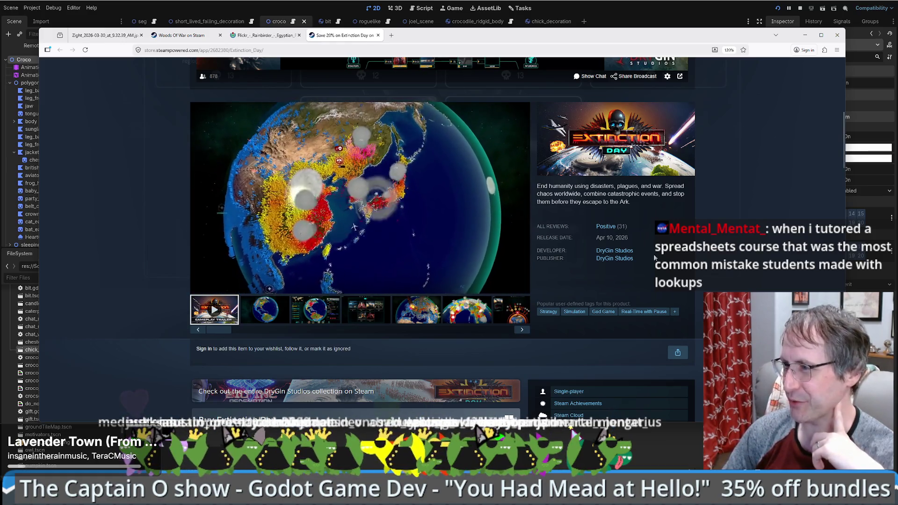
scroll(715, 248, down, 5)
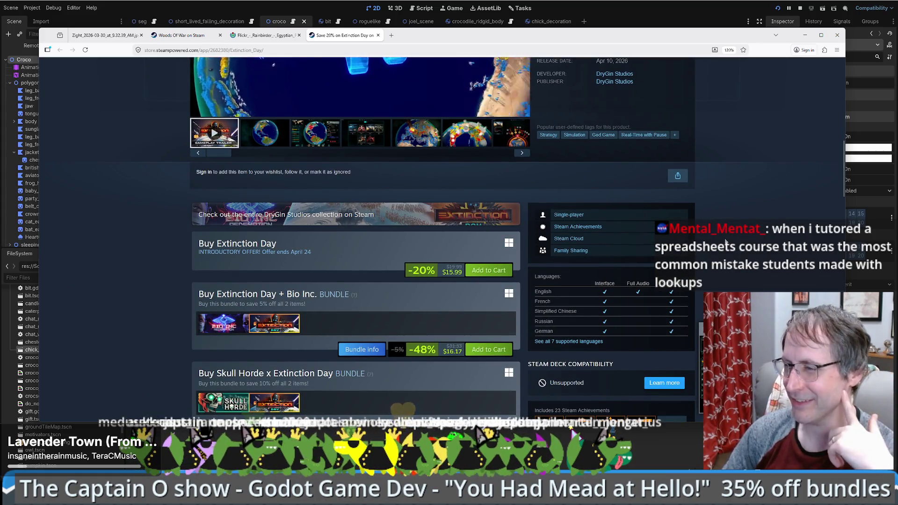
scroll(715, 236, down, 4)
scroll(720, 252, down, 3)
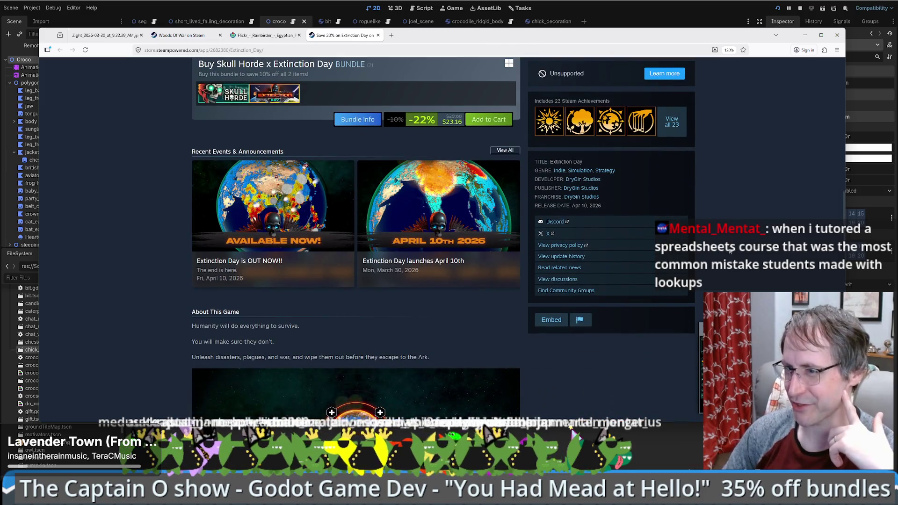
scroll(723, 242, down, 3)
scroll(723, 242, down, 3)
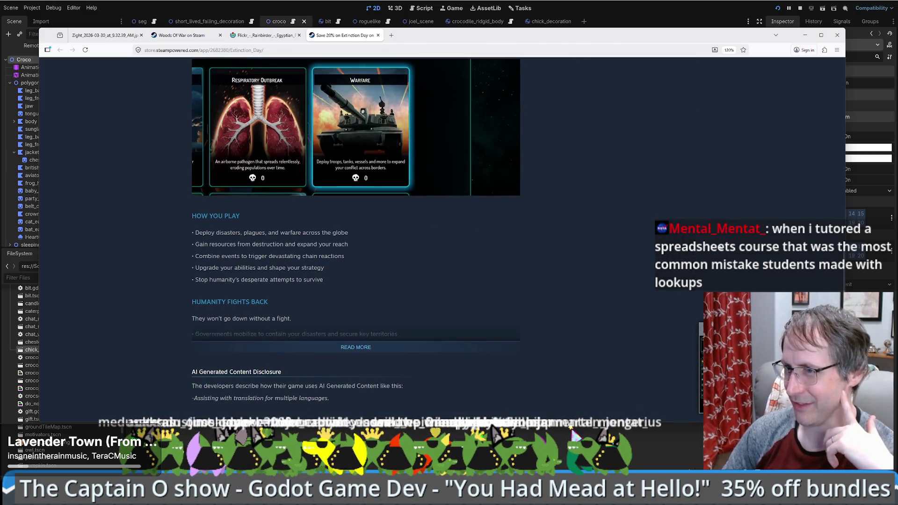
Expand the full game description and read down to System Requirements
click(378, 348)
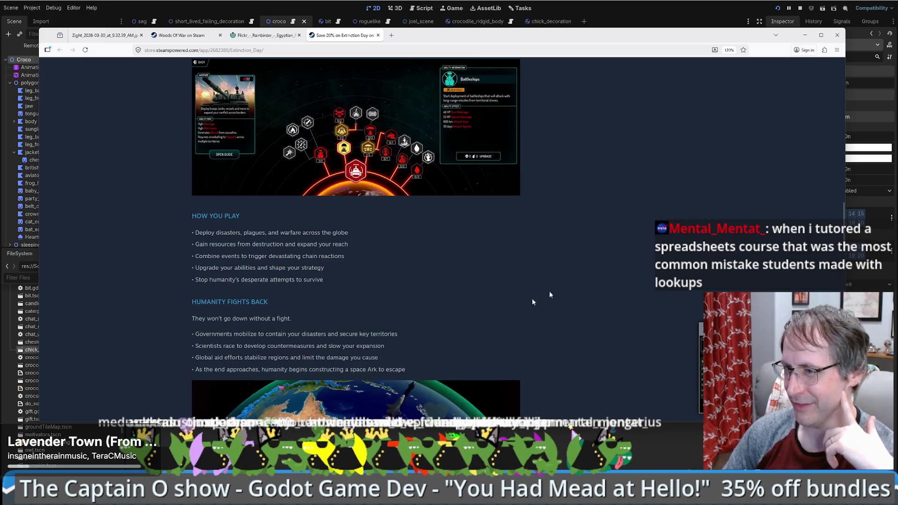
scroll(604, 257, down, 4)
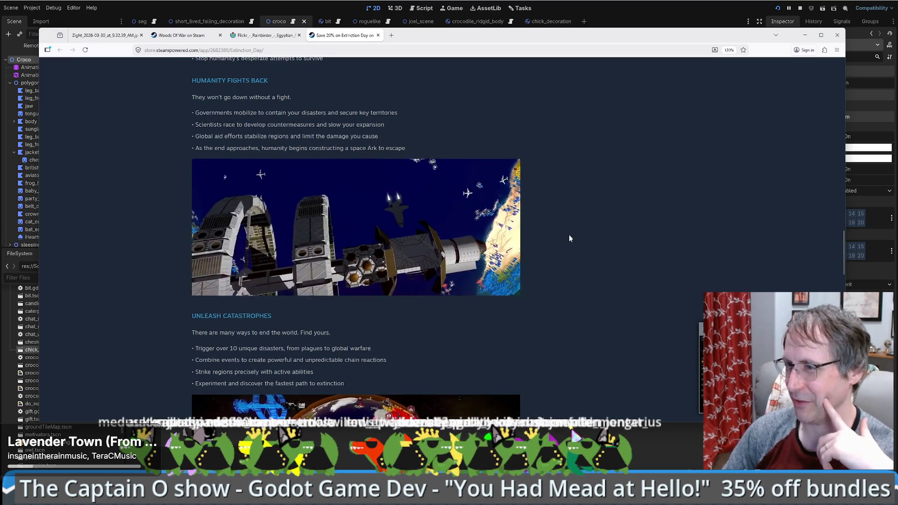
scroll(569, 238, down, 5)
scroll(564, 240, down, 5)
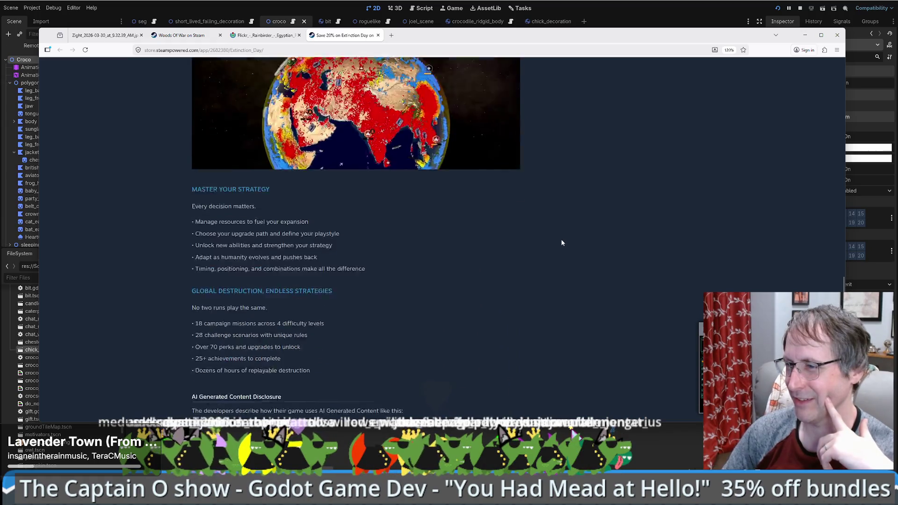
scroll(550, 238, down, 2)
scroll(546, 232, up, 4)
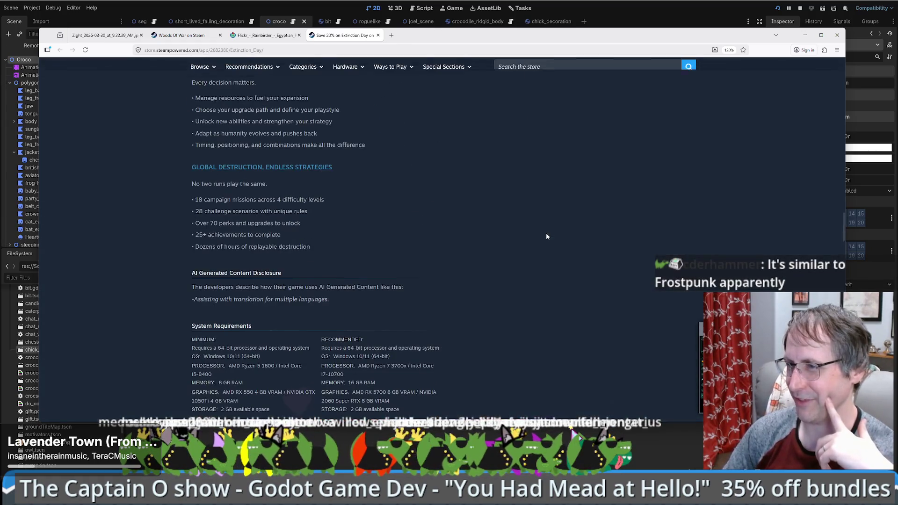
click(562, 67)
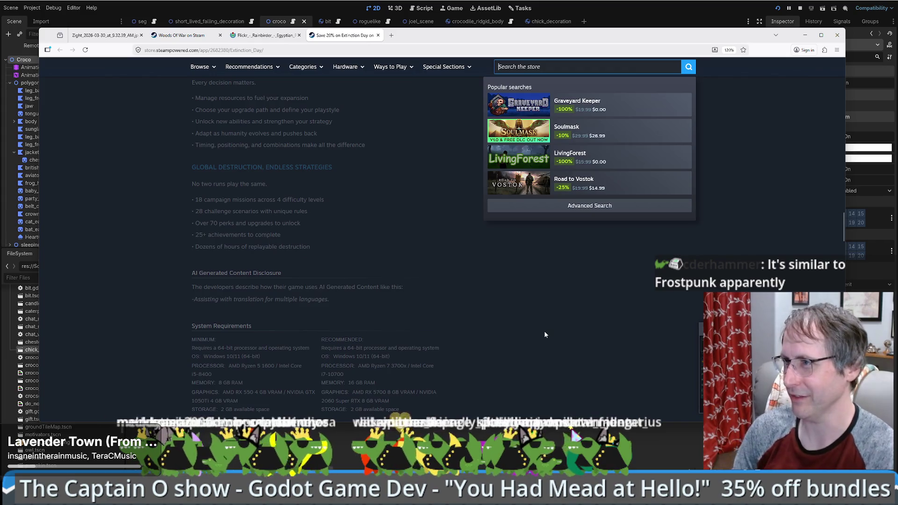
Search the store for 'dyson sph' and open the Dyson Sphere Program page
text(dysonsph)
key(Down)
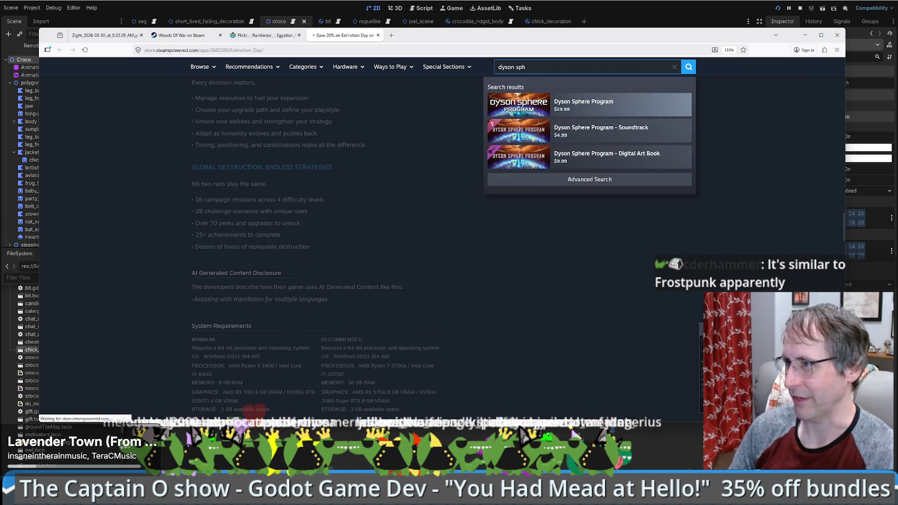
key(Return)
scroll(712, 249, down, 5)
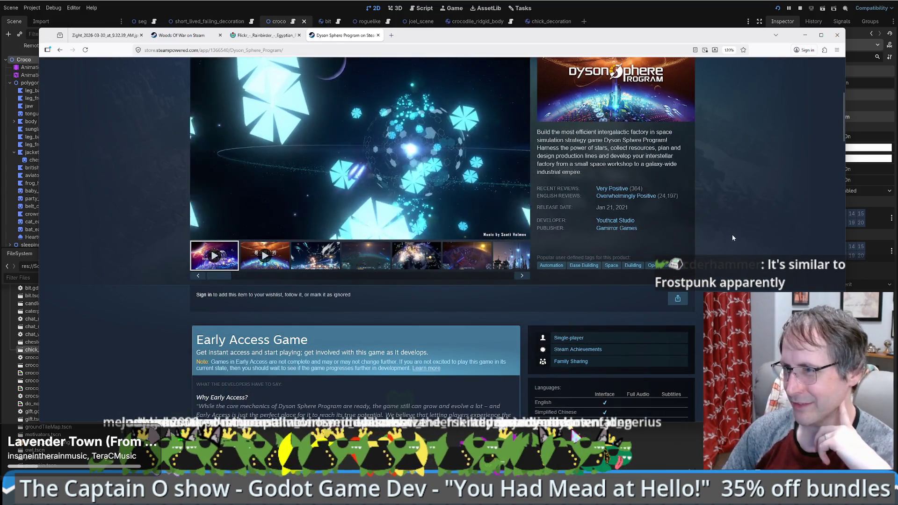
scroll(733, 236, up, 2)
Browse the screenshots: city, solar system, tech tree, planet and trailer, ending on the starmap
click(316, 345)
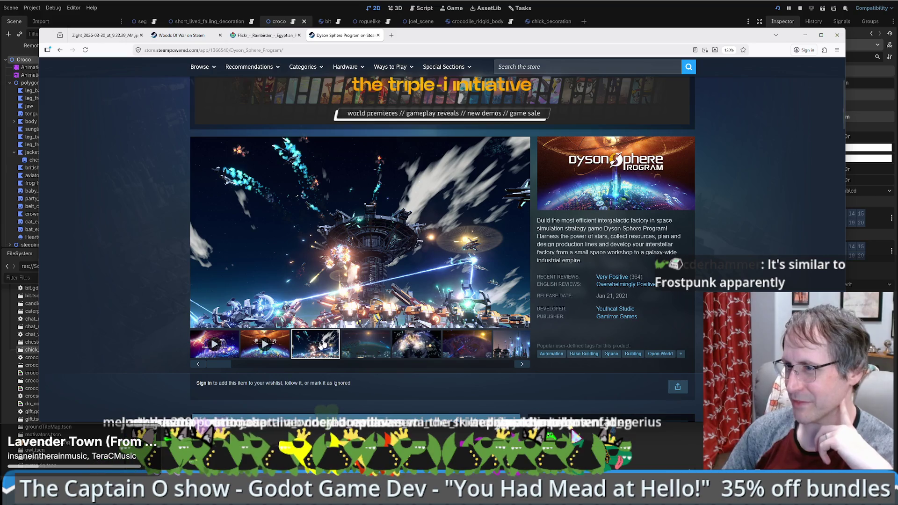
click(382, 345)
click(398, 345)
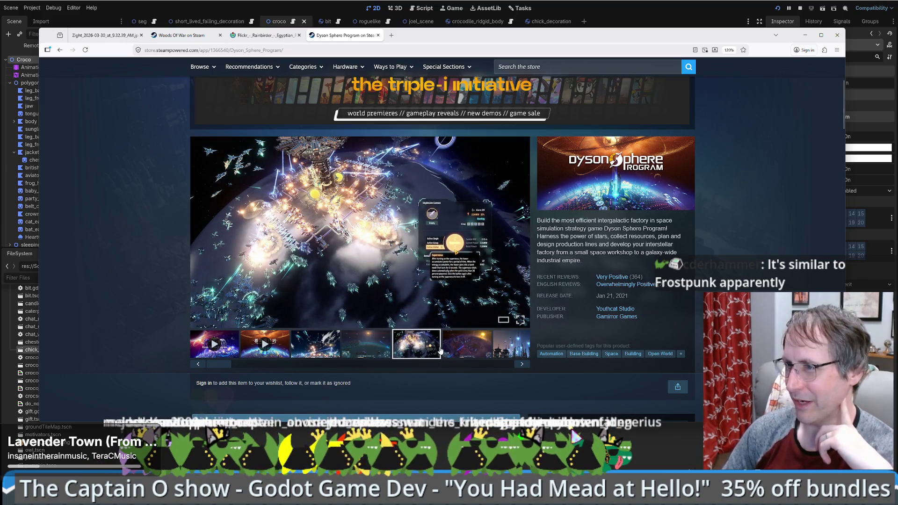
click(479, 350)
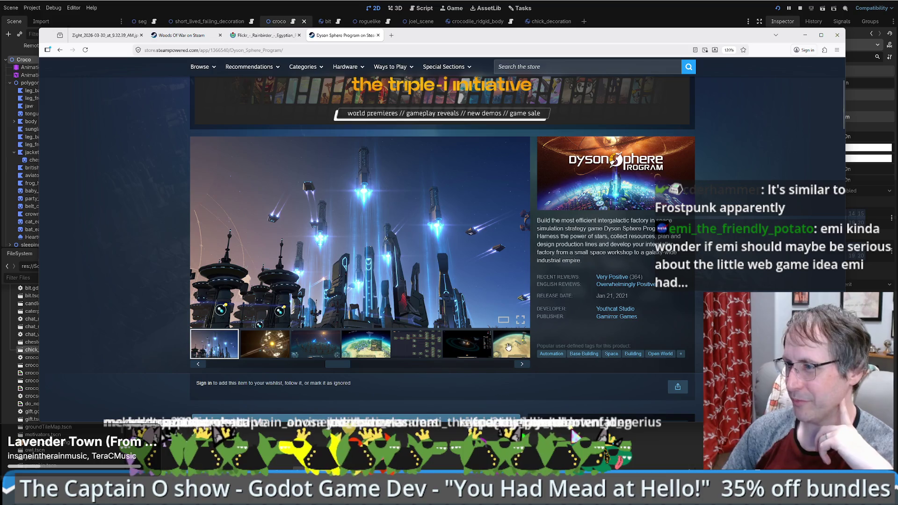
click(476, 348)
click(431, 349)
click(528, 338)
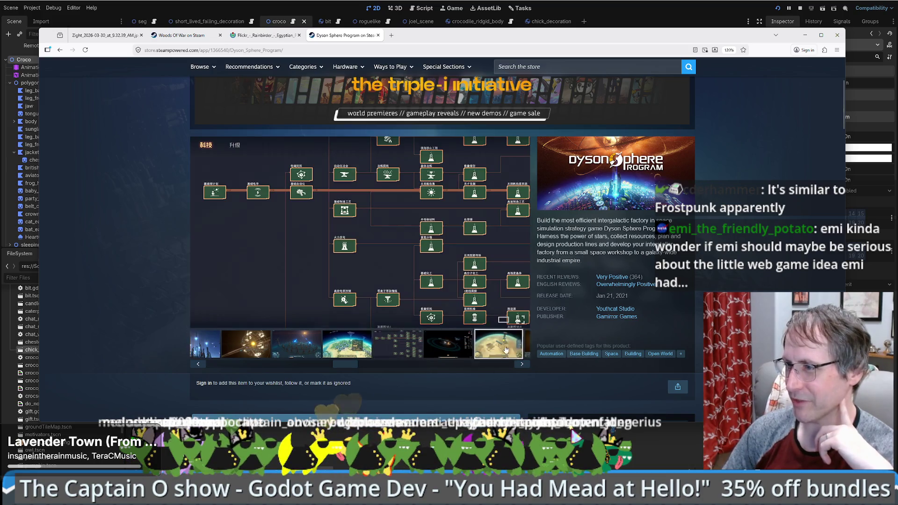
scroll(519, 304, down, 2)
click(519, 261)
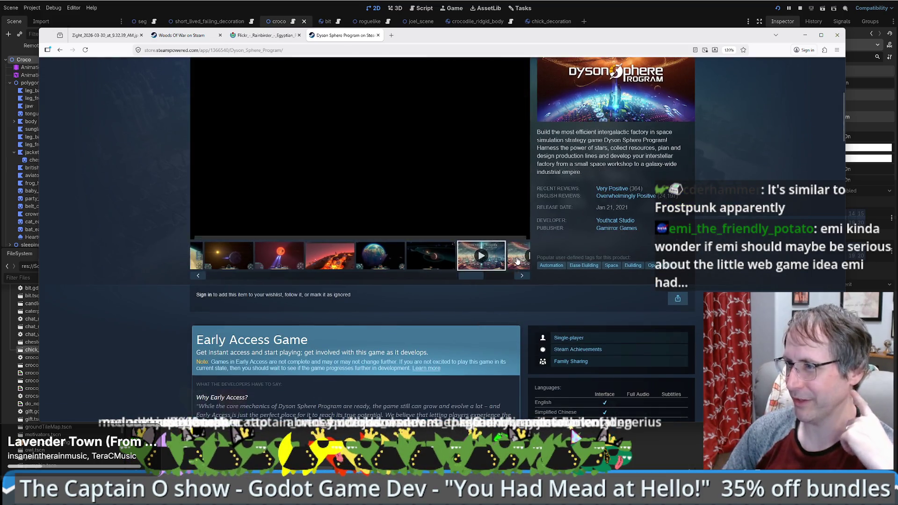
click(446, 259)
click(355, 259)
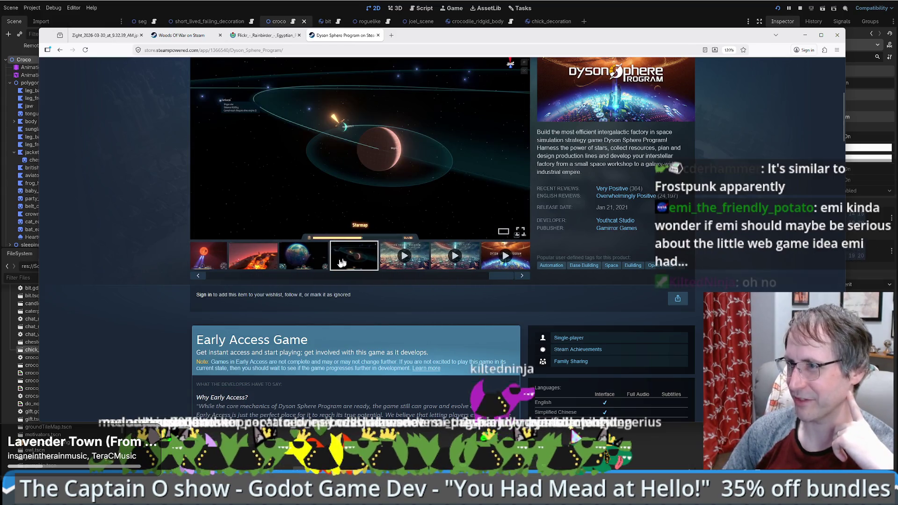
Read the expanded Features list, view the starmap screenshot full size, then close the tab
scroll(116, 256, down, 5)
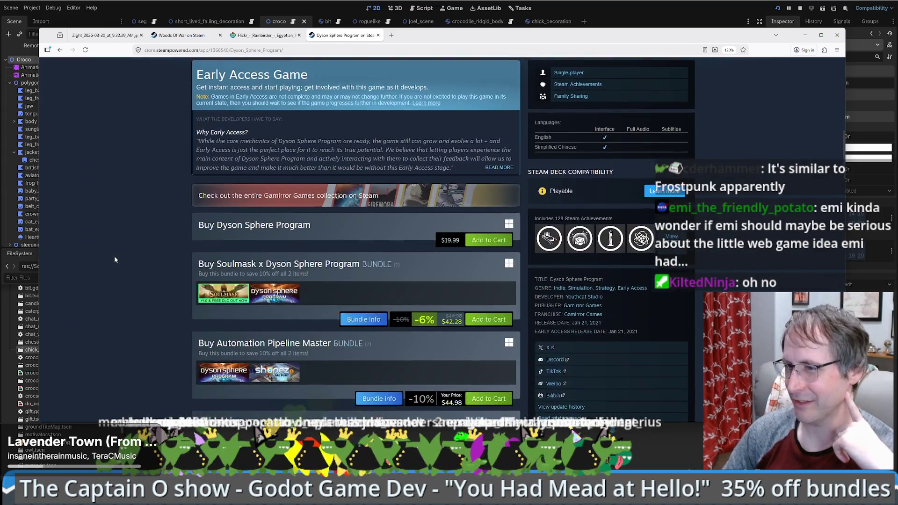
scroll(170, 240, down, 6)
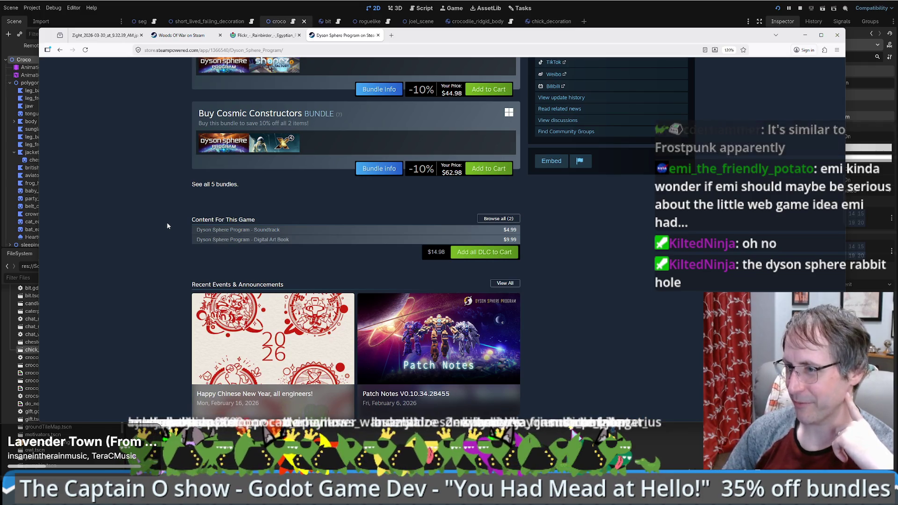
scroll(167, 234, down, 5)
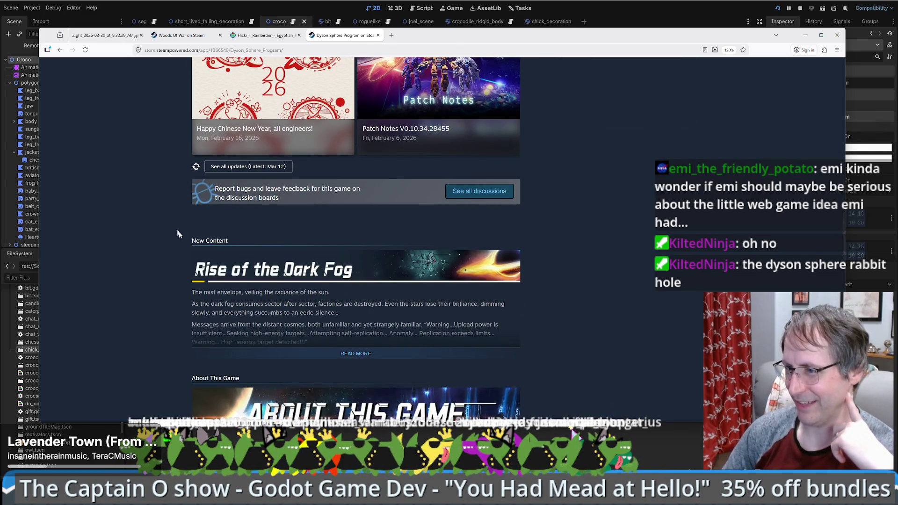
scroll(180, 236, down, 4)
scroll(175, 233, down, 3)
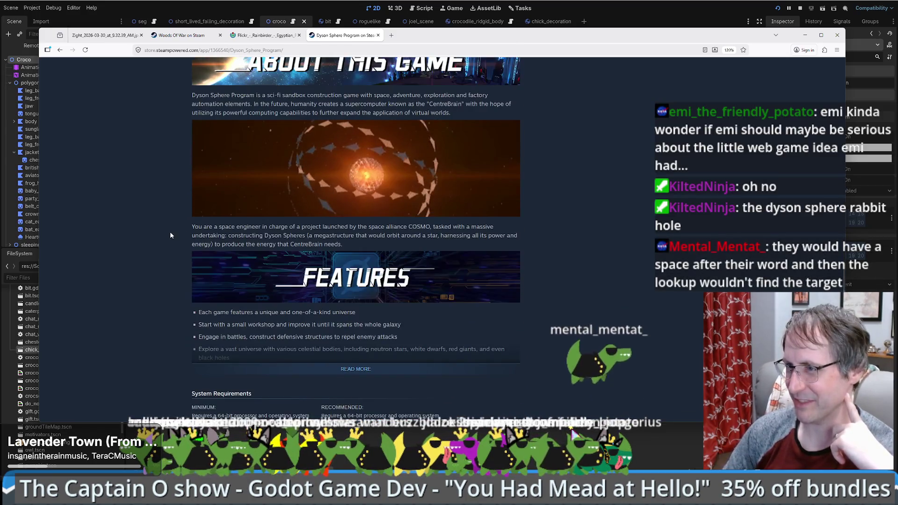
click(339, 370)
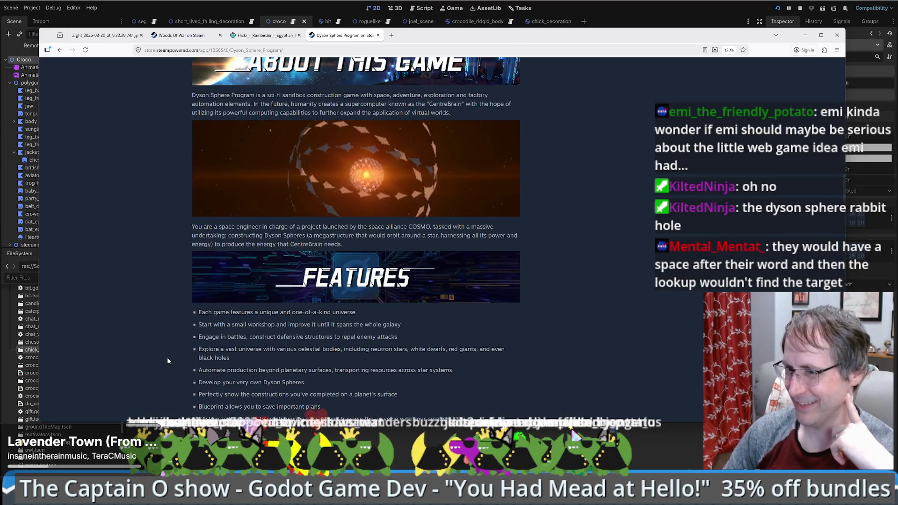
scroll(167, 358, down, 7)
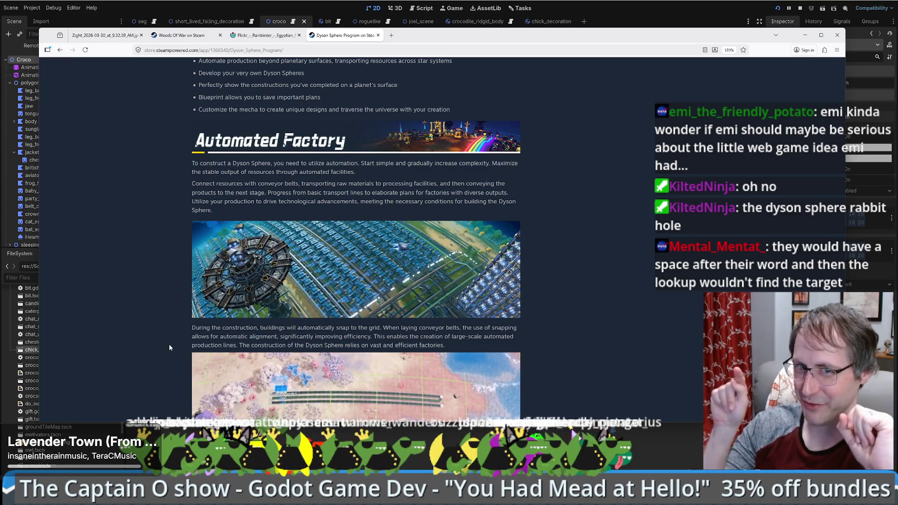
scroll(169, 347, down, 5)
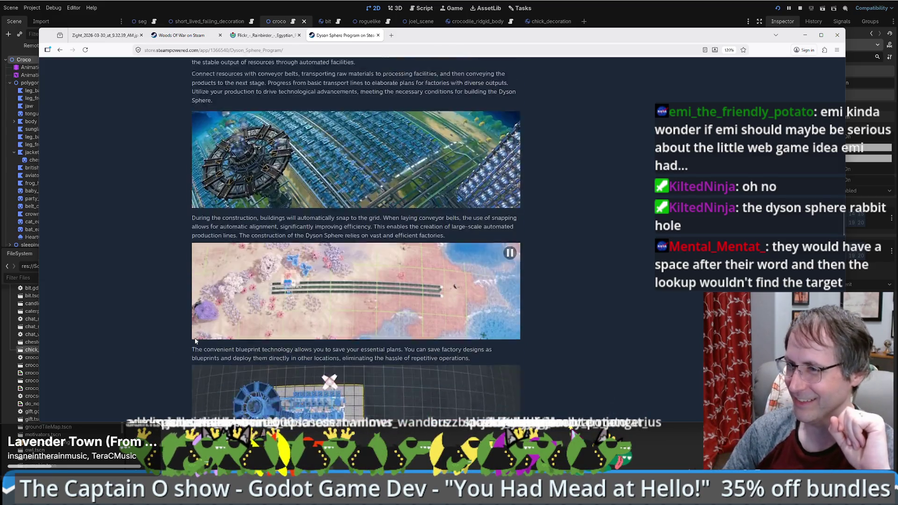
scroll(139, 304, down, 10)
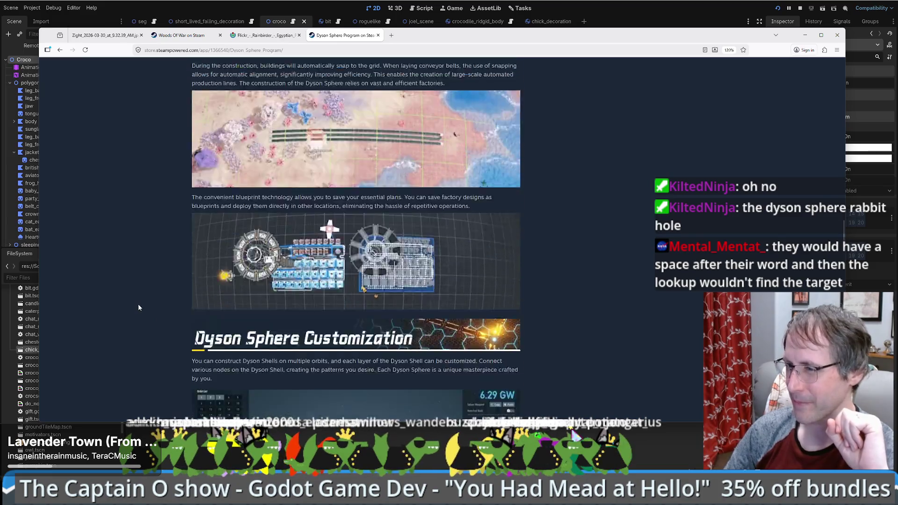
scroll(131, 301, down, 12)
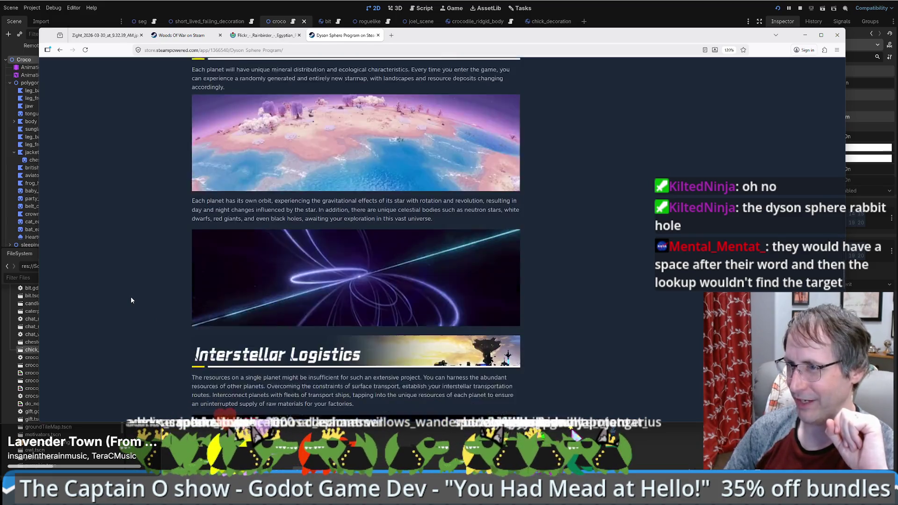
scroll(131, 301, down, 11)
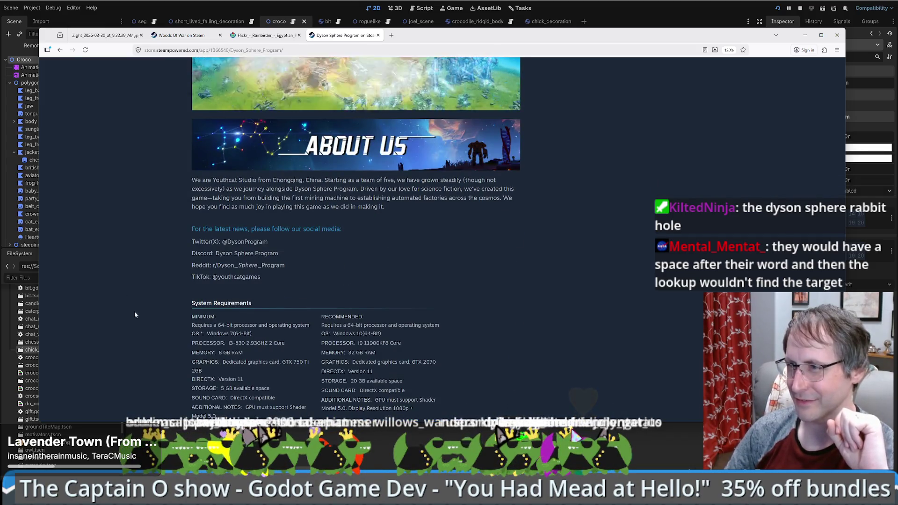
scroll(134, 311, up, 20)
scroll(182, 250, up, 8)
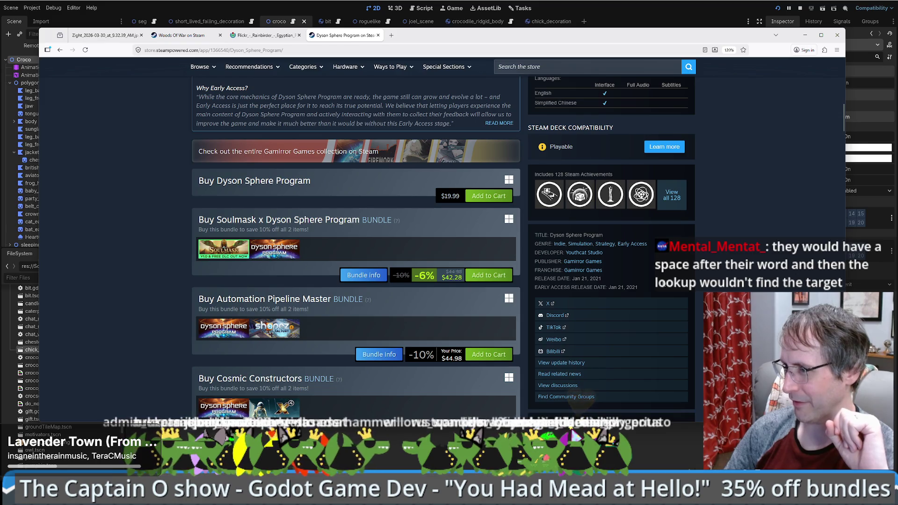
scroll(443, 245, up, 4)
scroll(173, 277, down, 3)
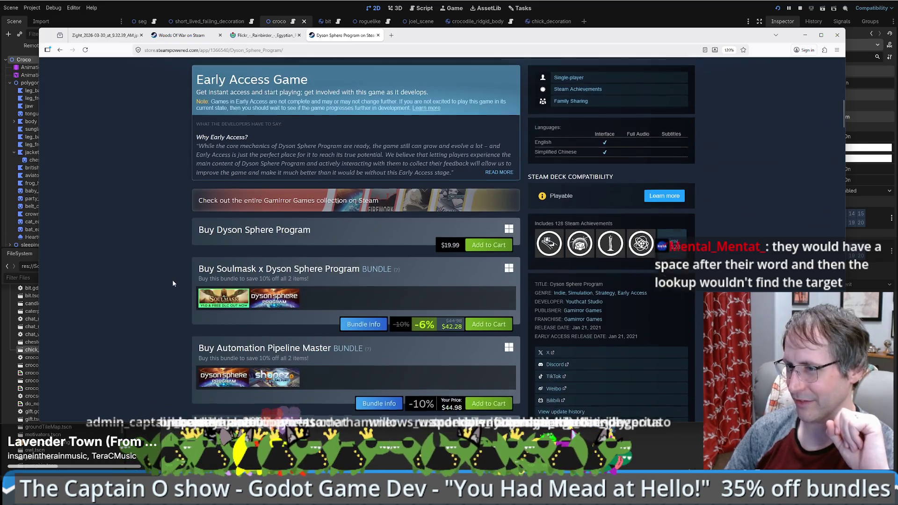
scroll(181, 248, down, 1)
scroll(182, 248, up, 6)
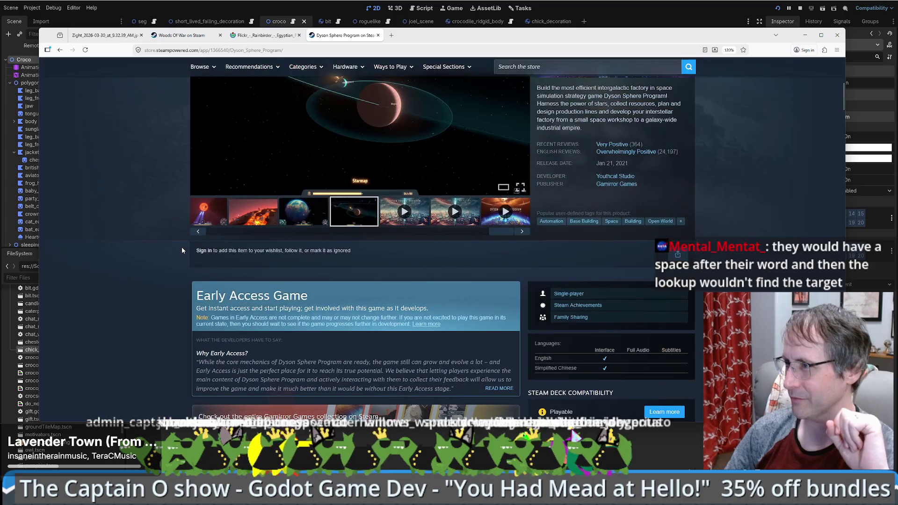
click(265, 146)
key(ctrl+w)
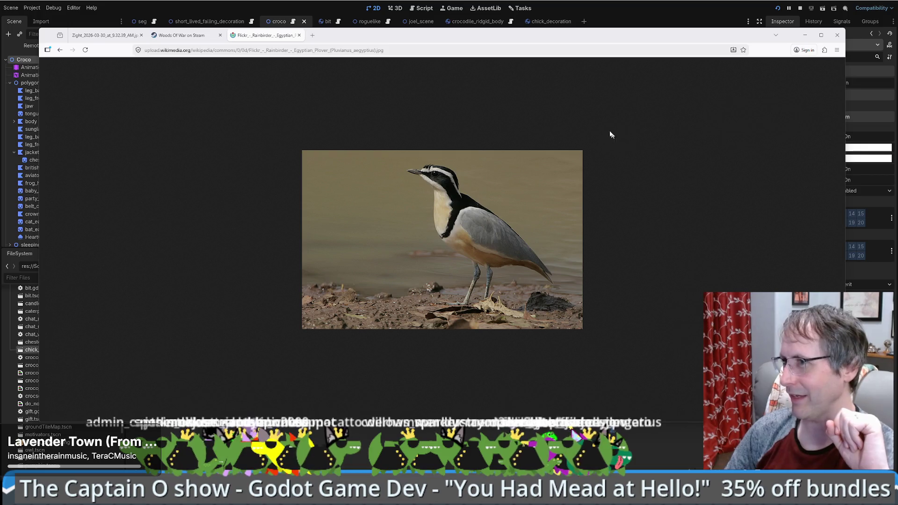
Leave the browser and switch to the other Godot project window
key(alt+Tab)
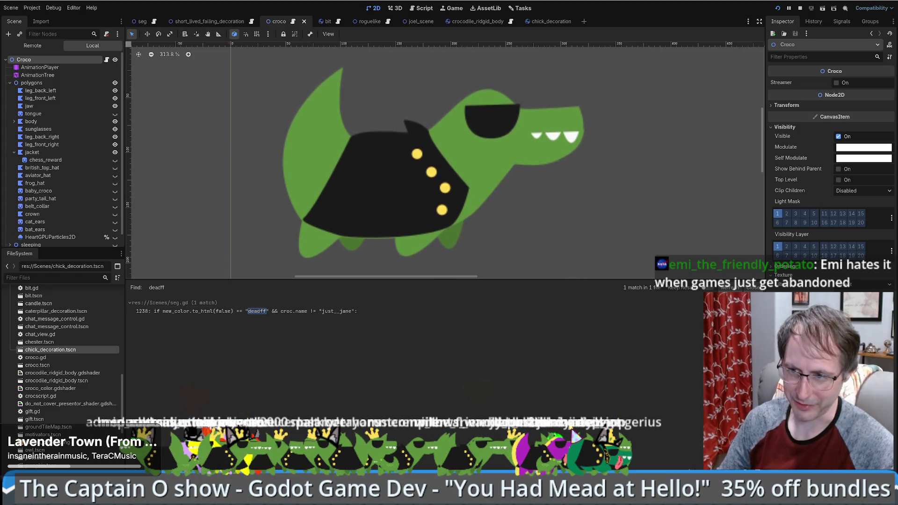
mouse_move(94, 499)
click(131, 445)
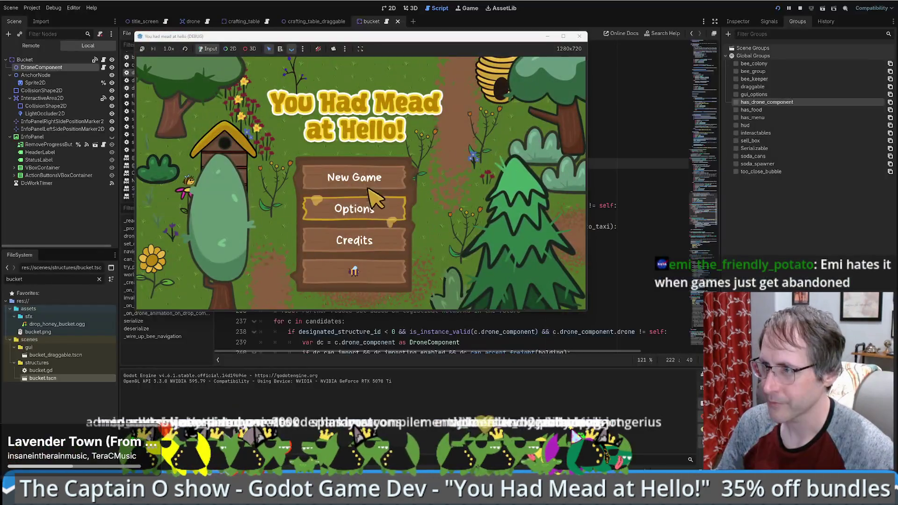
Leave the title menu and load the saved game
click(365, 180)
click(489, 74)
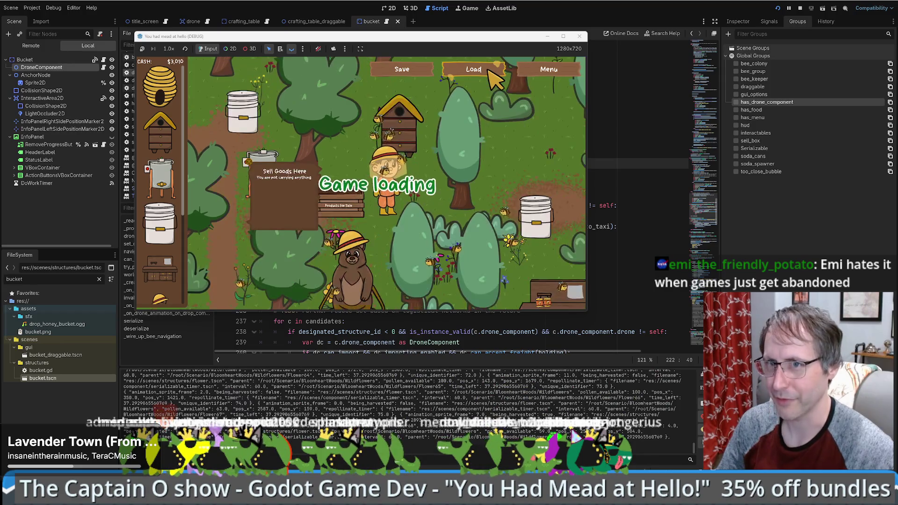